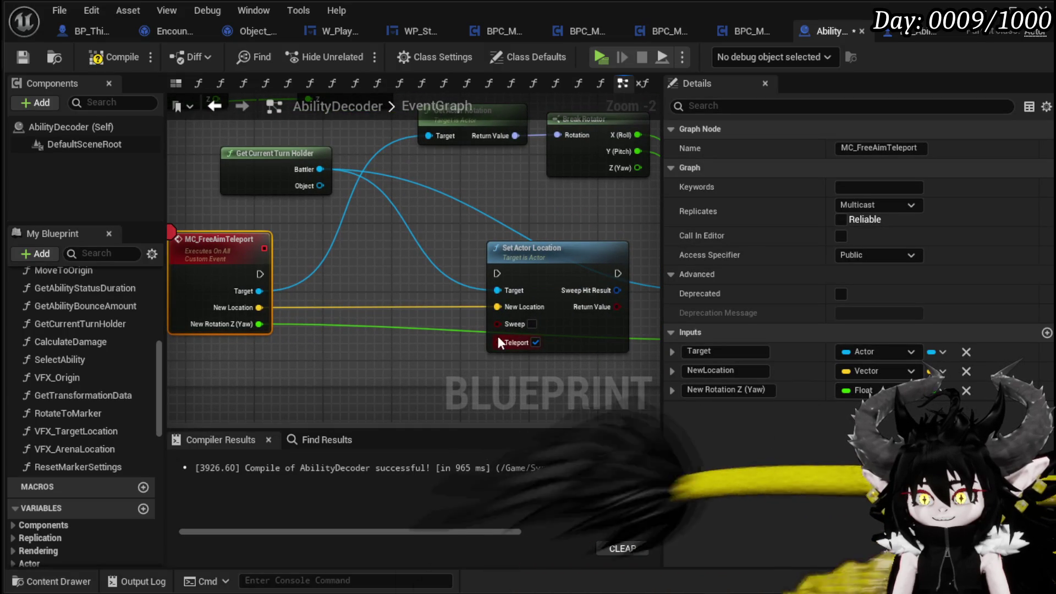
Step: Save AbilityDecoder, then cast Splash Move on a target spot to hit the MC_FreeAimTeleport breakpoint
click(25, 63)
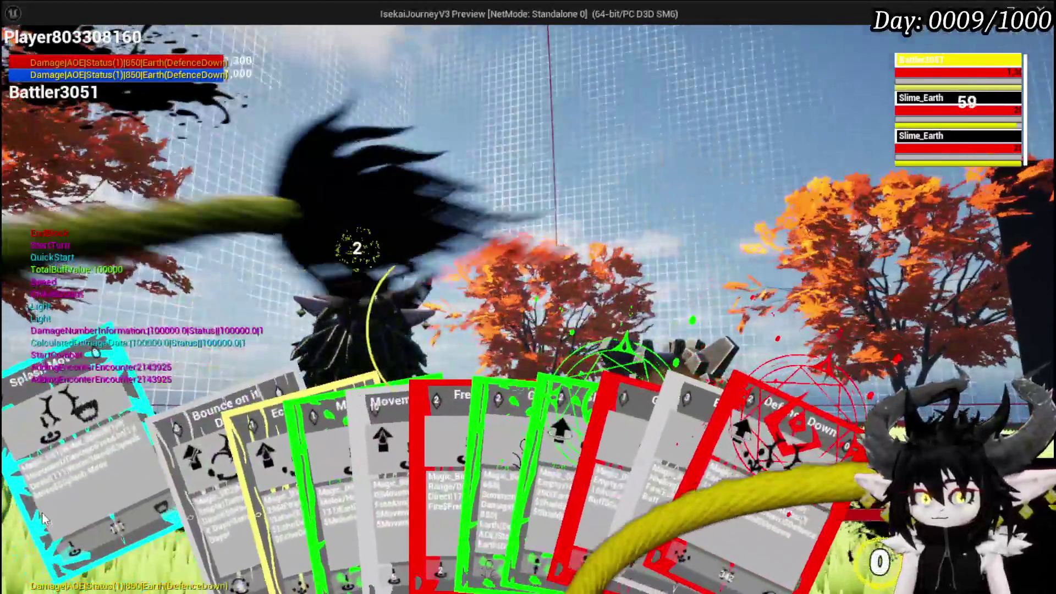
click(41, 513)
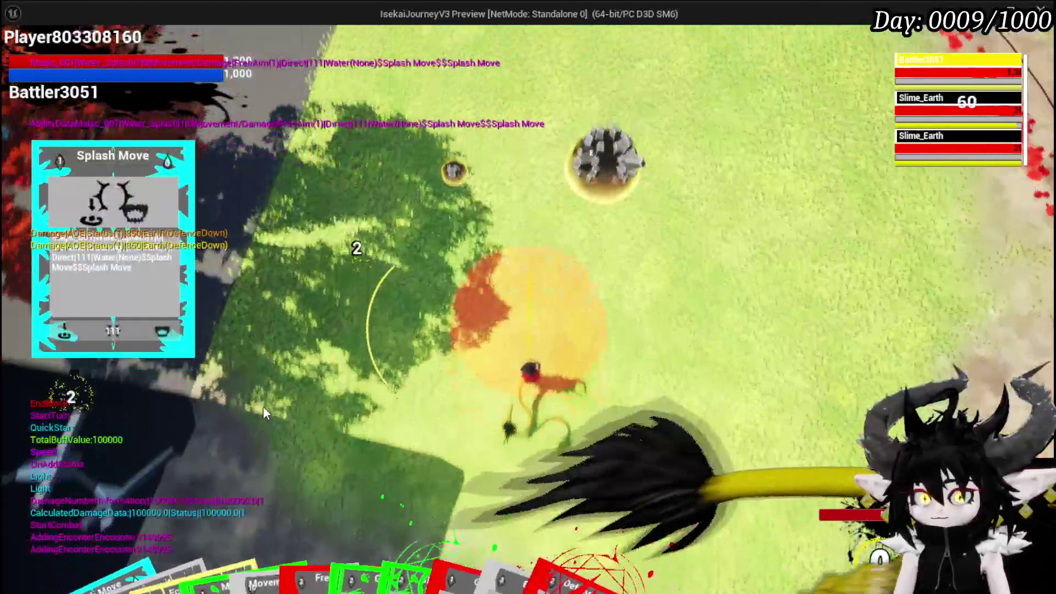
click(263, 406)
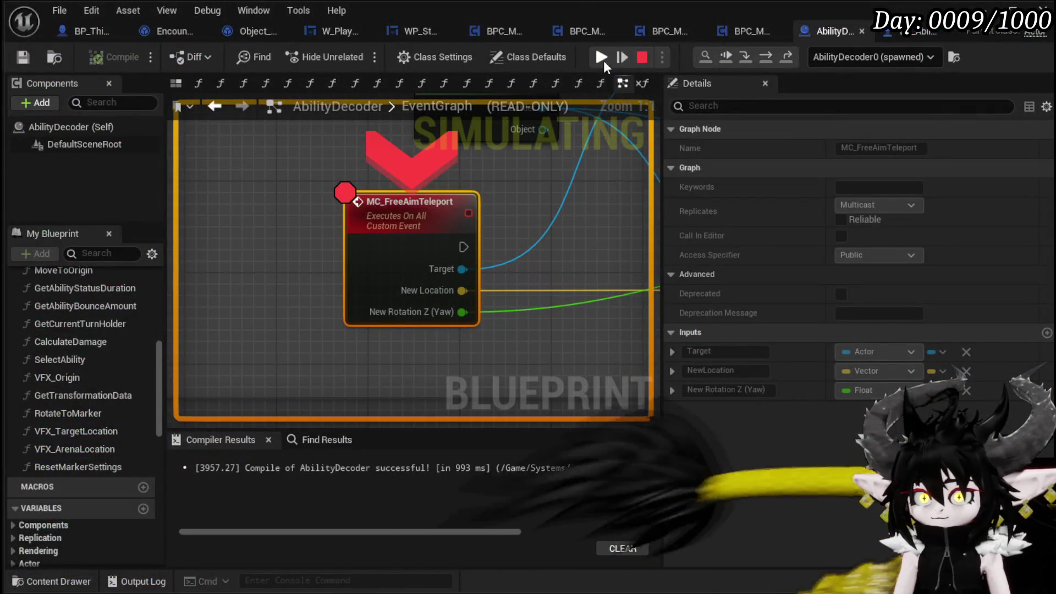
Step: Resume from the breakpoint, wire MC_FreeAimTeleport's exec into Set Actor Location, and compile AbilityDecoder
click(603, 59)
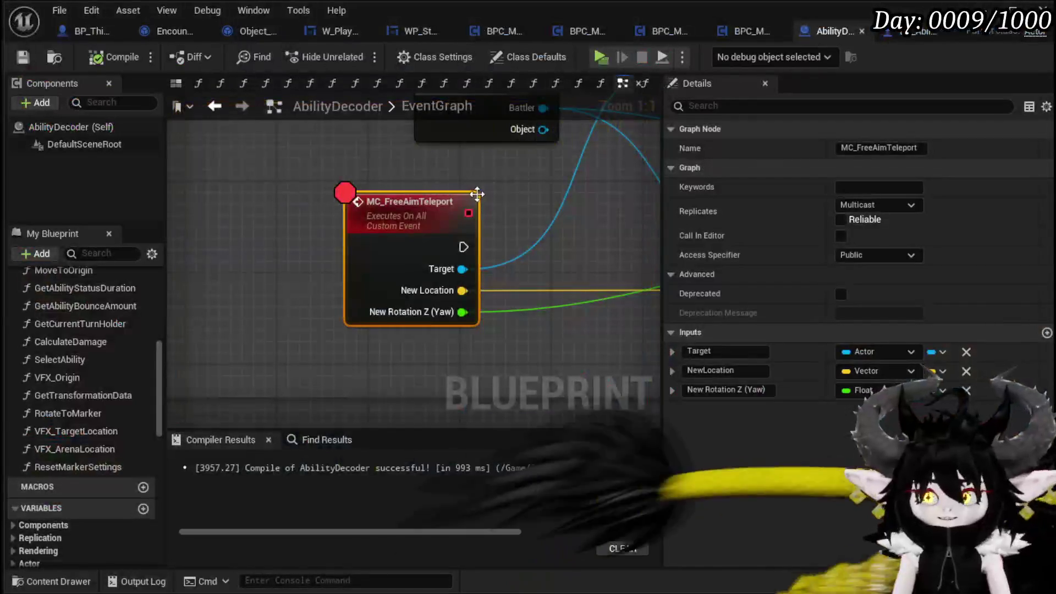
scroll(495, 240, down, 2)
drag(514, 278, 487, 263)
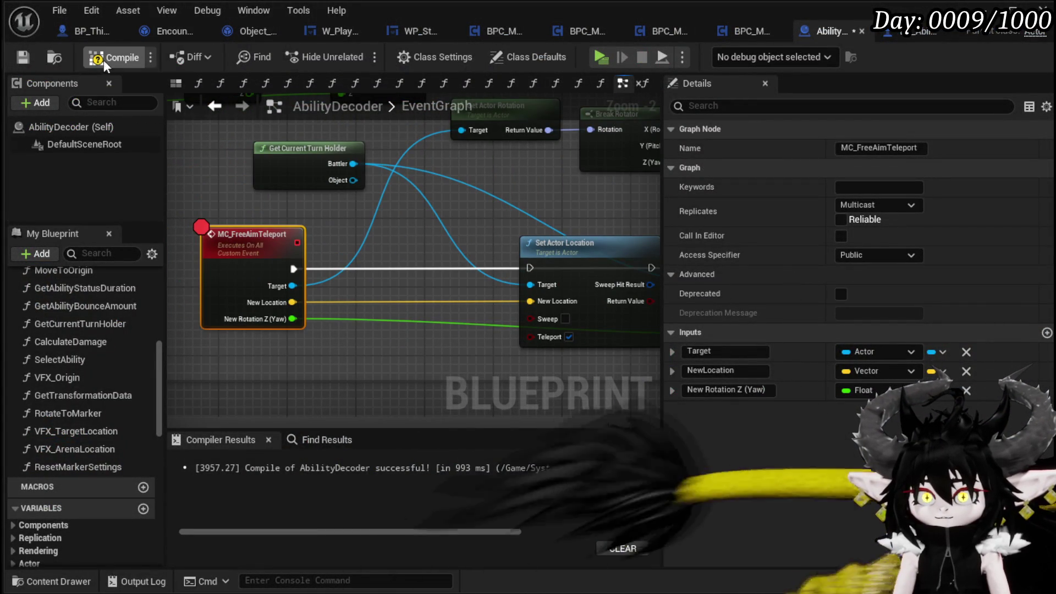
click(25, 54)
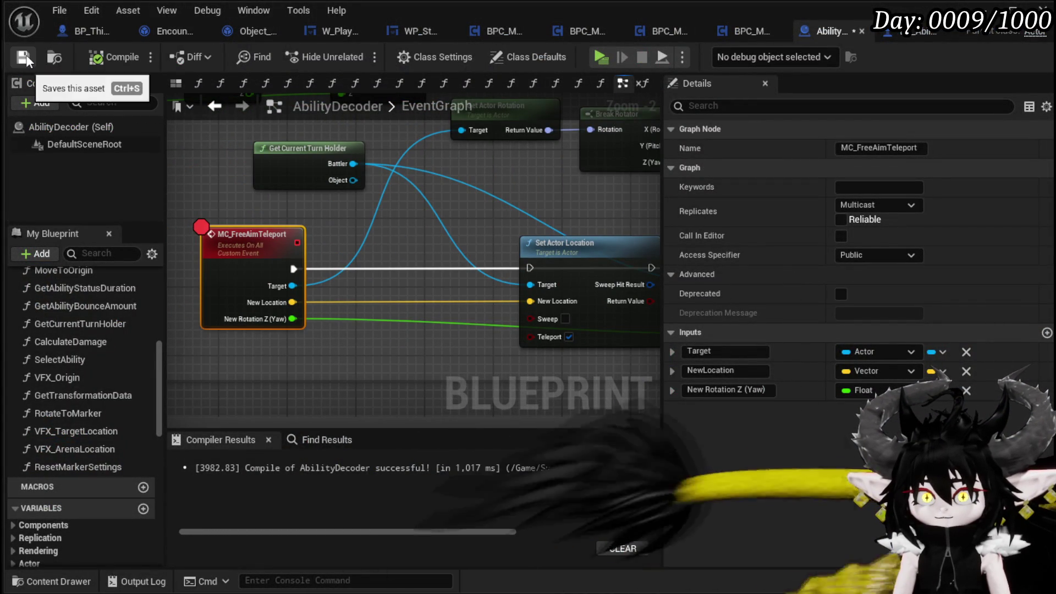
click(983, 11)
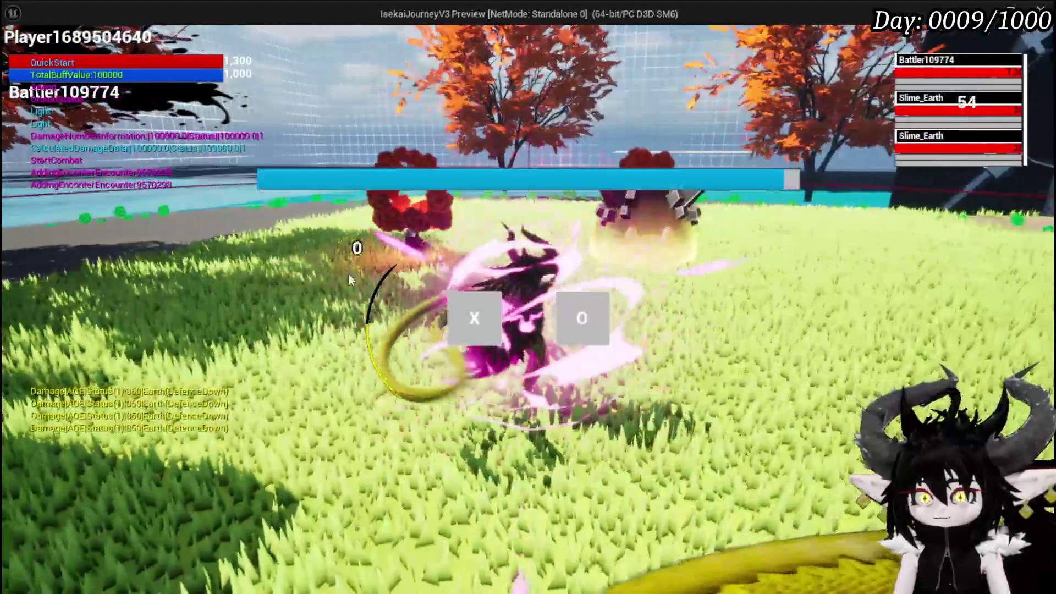
Step: Dismiss the X/O prompt, cast Splash Move on the slimes, and resume past the breakpoint
click(466, 309)
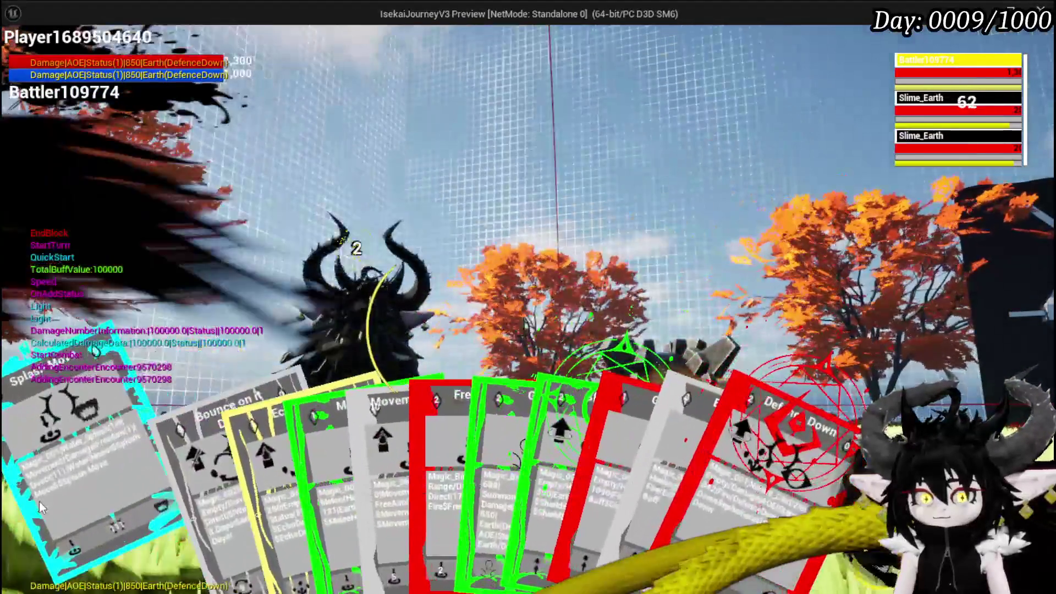
click(39, 501)
click(454, 425)
click(600, 58)
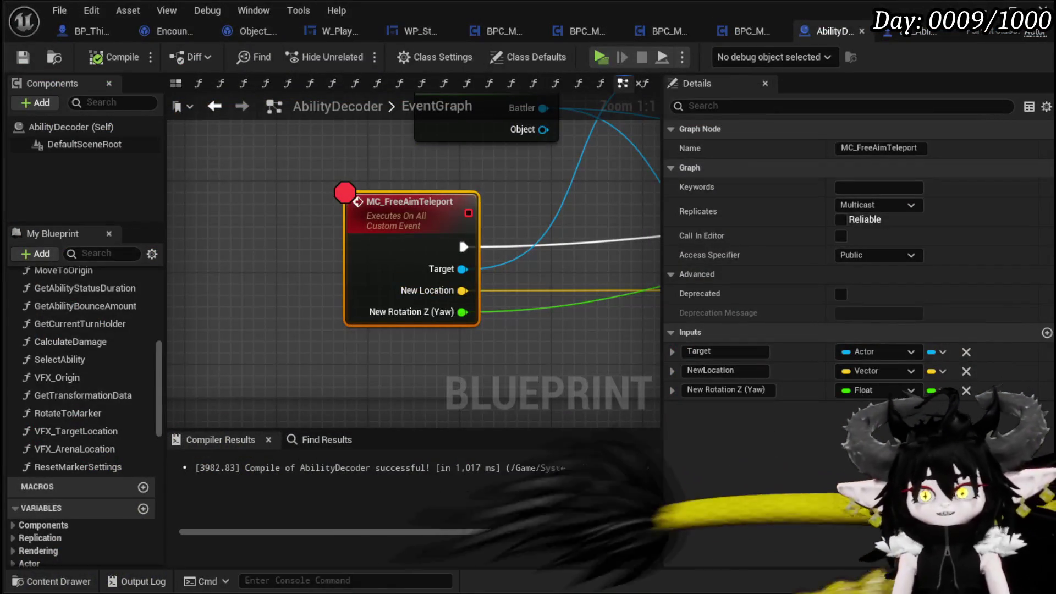
Step: Step over to Set Actor Location, chain it into Set Actor Rotation, and save the blueprint
key(F10)
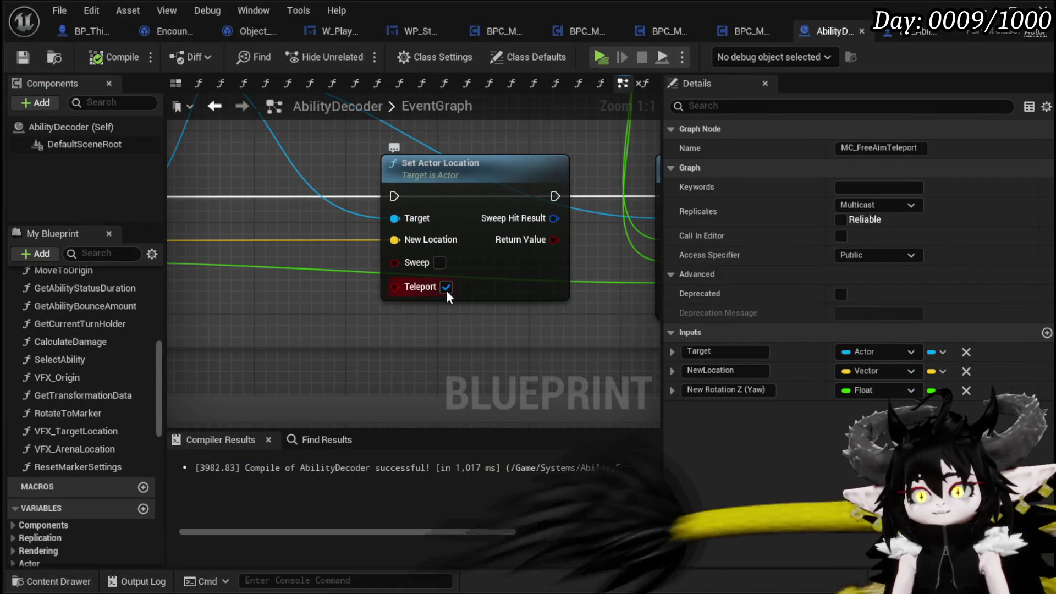
scroll(395, 266, down, 2)
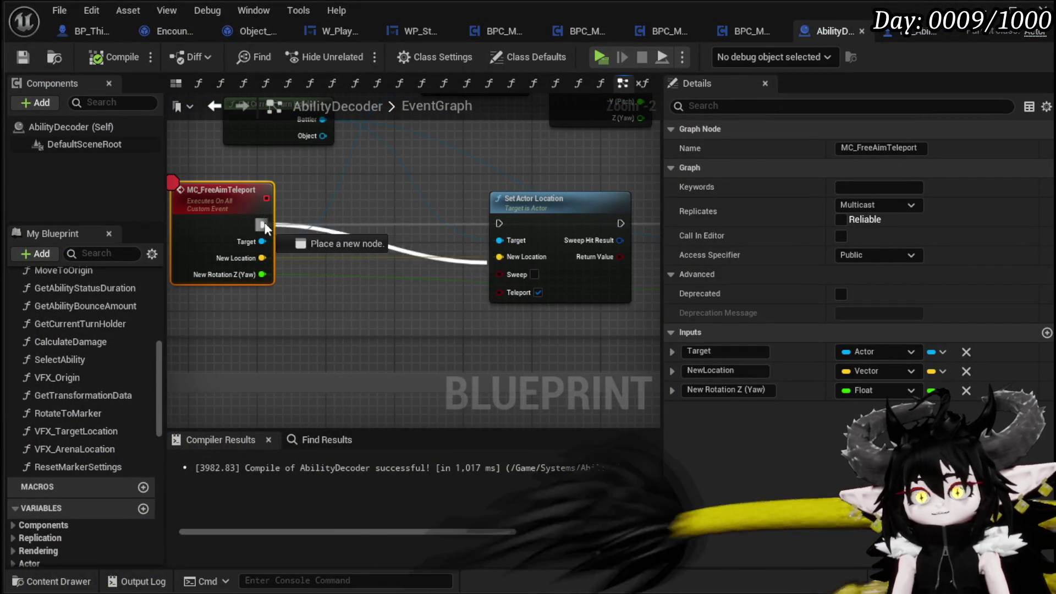
drag(497, 226, 532, 235)
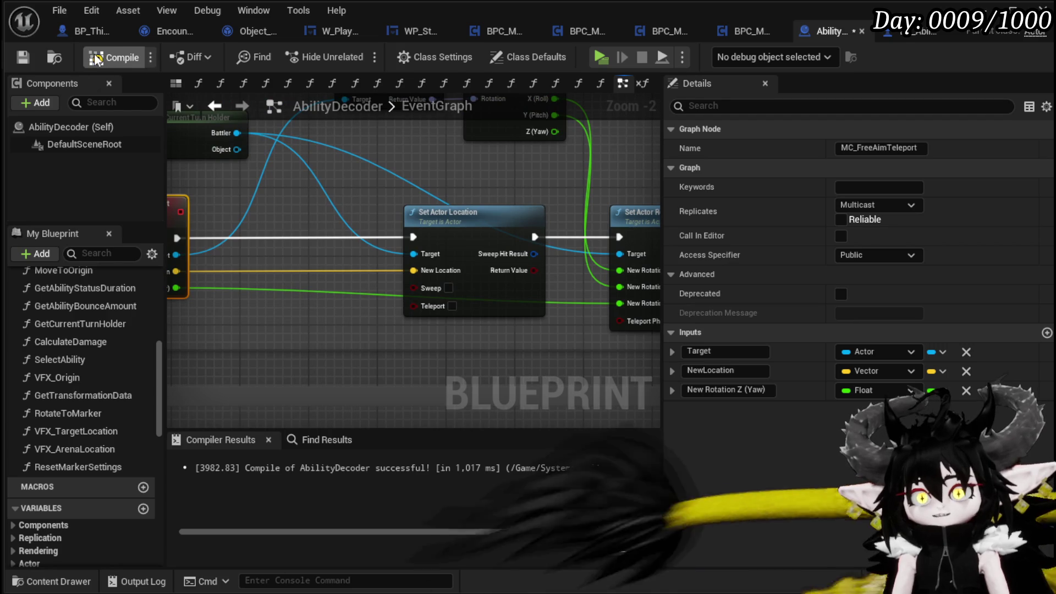
click(22, 57)
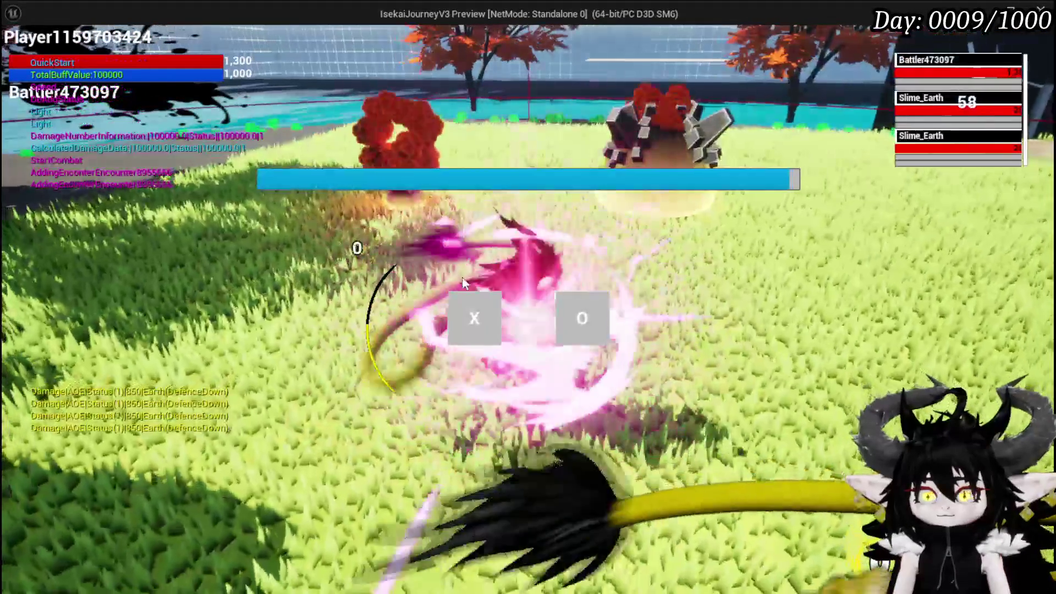
Step: Start the fight with the Earth slimes and cast Splash Move at a target spot
click(462, 314)
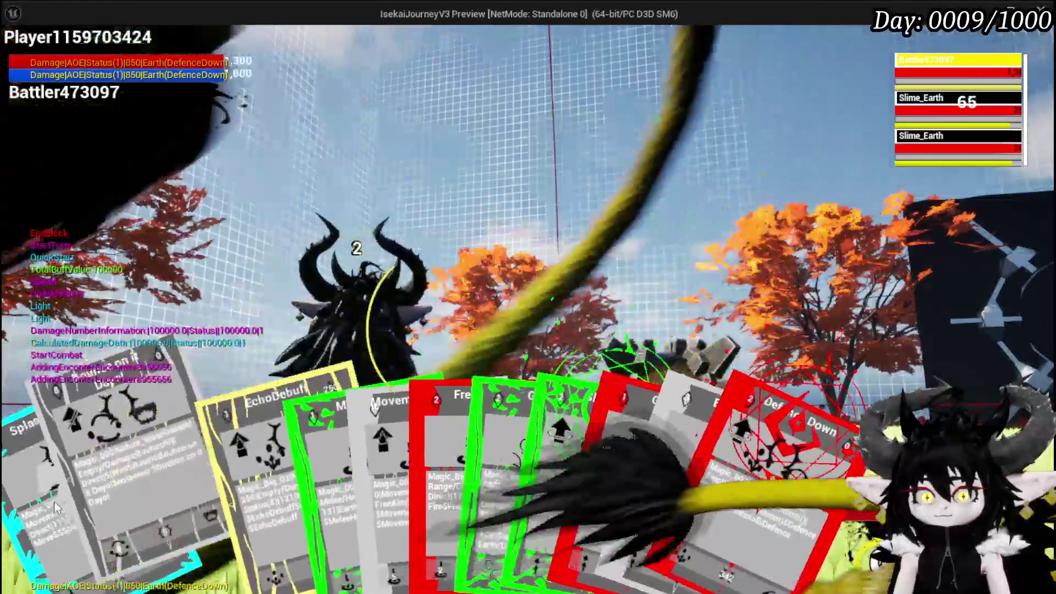
click(40, 500)
click(513, 414)
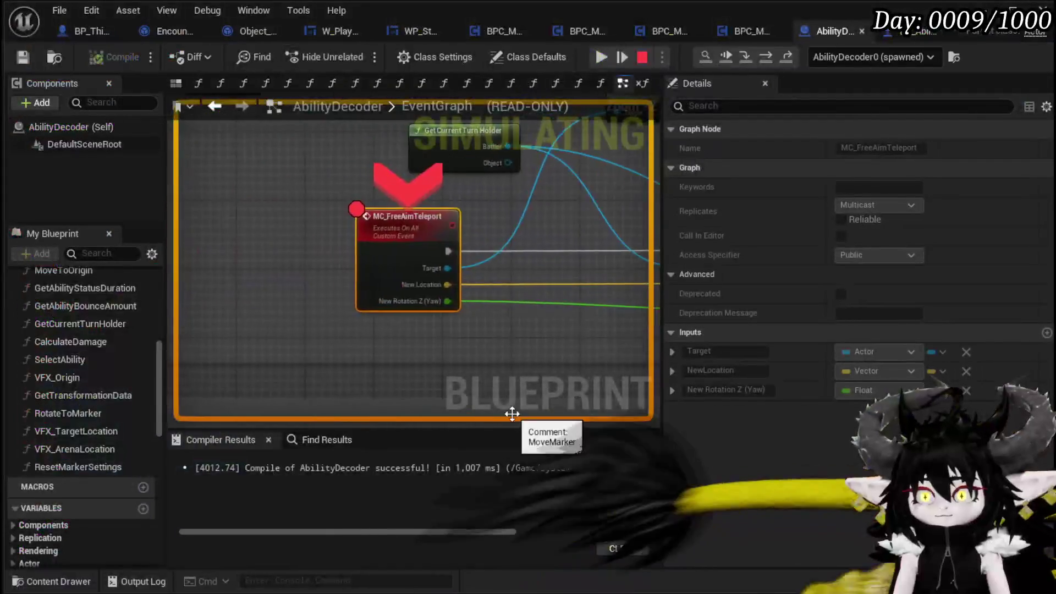
Step: Resume the game and enable Teleport on the Set Actor Location node
click(603, 57)
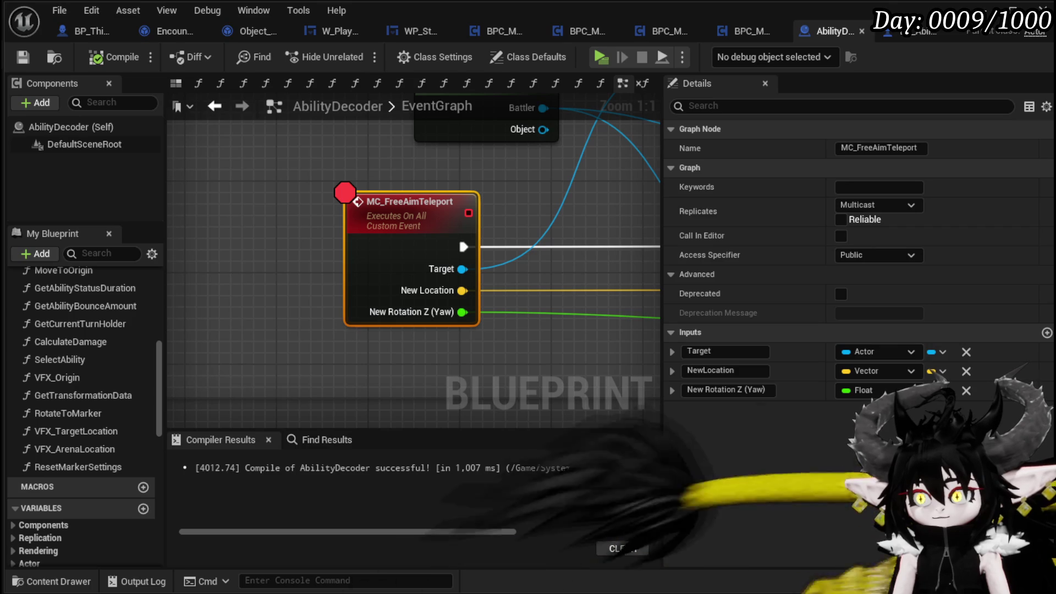
click(389, 359)
scroll(389, 359, down, 2)
mouse_move(302, 312)
mouse_down()
mouse_move(229, 343)
mouse_move(292, 337)
mouse_move(208, 325)
mouse_up()
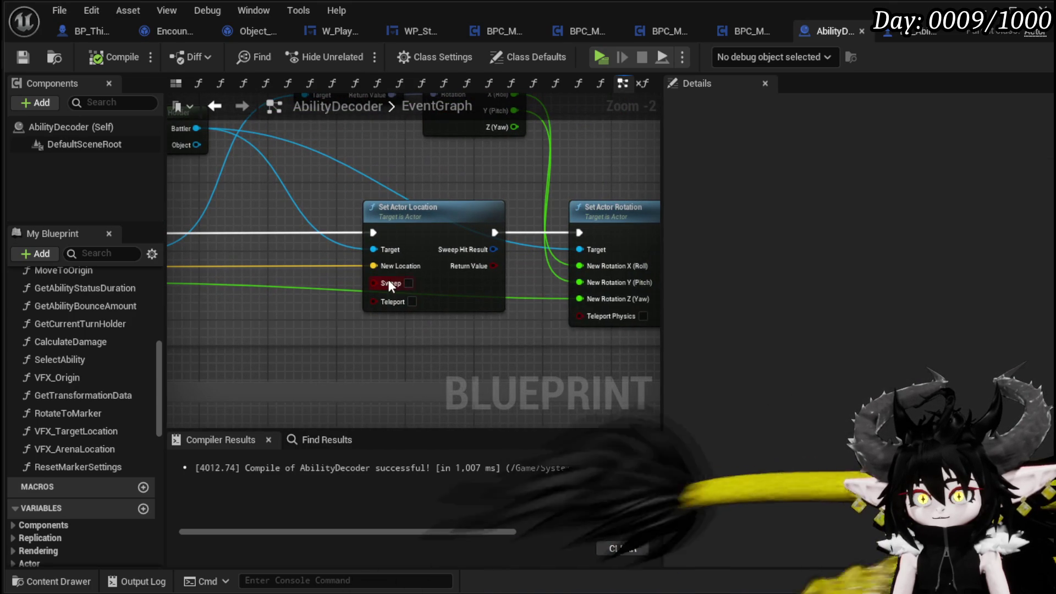
click(413, 302)
Step: Rearrange the graph, moving the MC_FreeAimTeleport event node further left
scroll(469, 357, down, 1)
drag(469, 356, 517, 349)
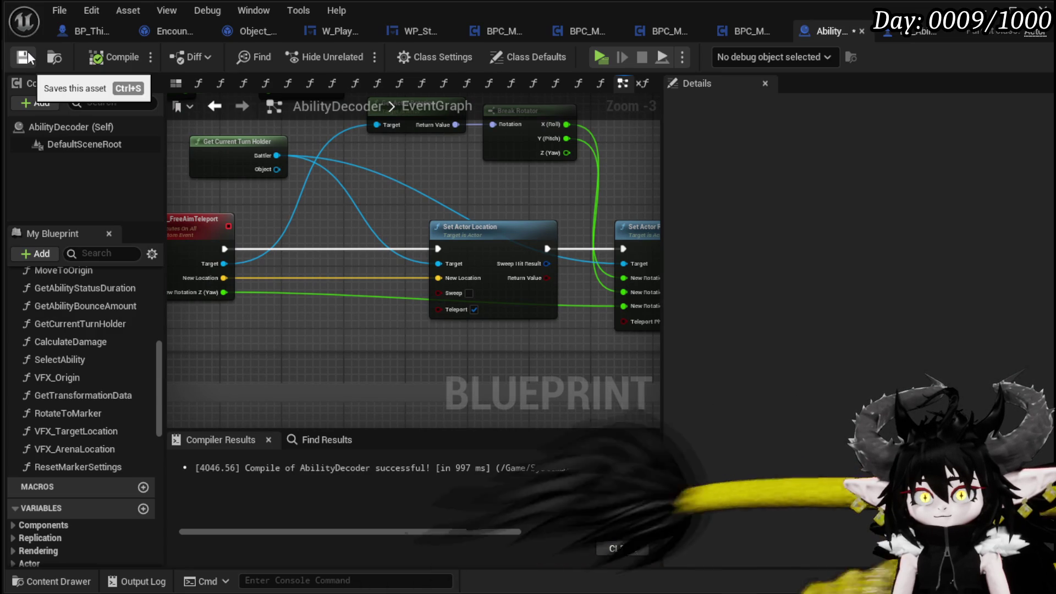
mouse_move(346, 181)
mouse_down()
mouse_move(243, 165)
mouse_move(361, 172)
mouse_move(348, 214)
mouse_move(128, 198)
mouse_move(482, 199)
mouse_up()
mouse_move(336, 290)
mouse_down()
mouse_move(448, 243)
mouse_move(210, 238)
mouse_move(229, 264)
mouse_move(379, 272)
mouse_up()
Step: Add a Cast To BP_ThirdPersonCharacter node and route the event's execution through it
text(cast)
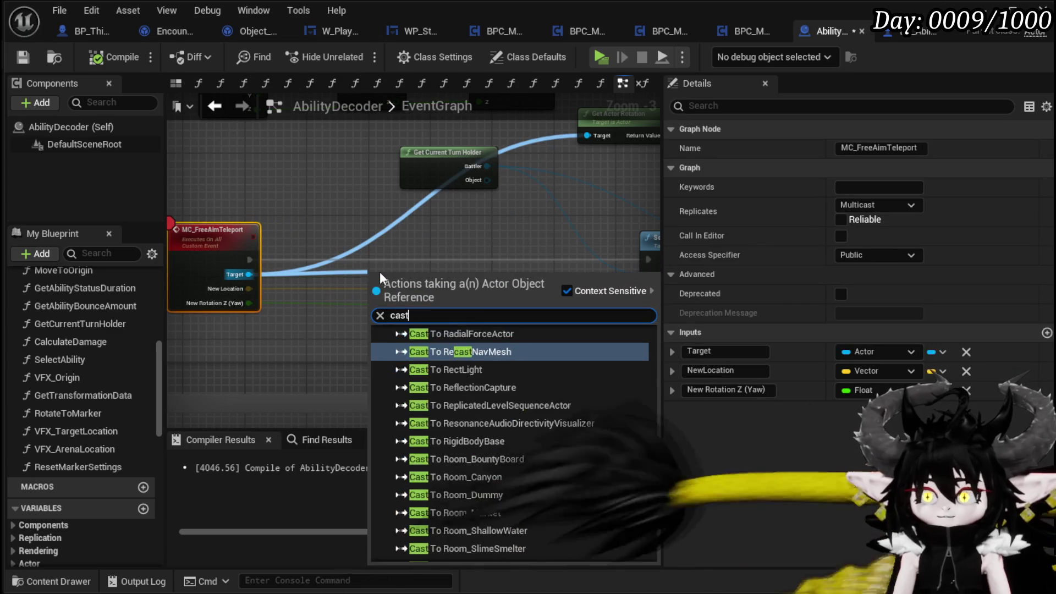
text( to )
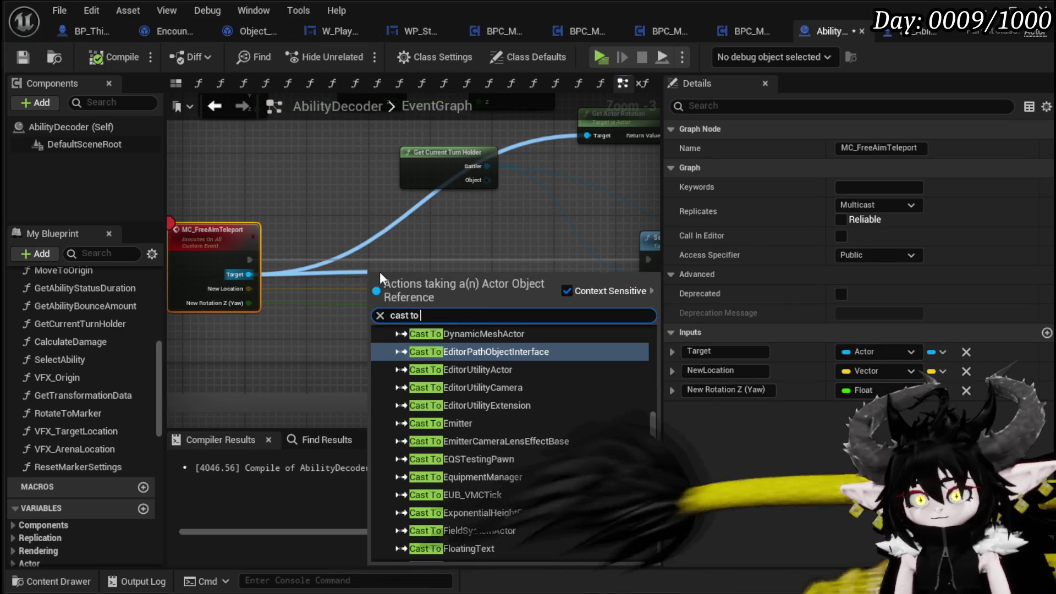
text(third)
key(Up)
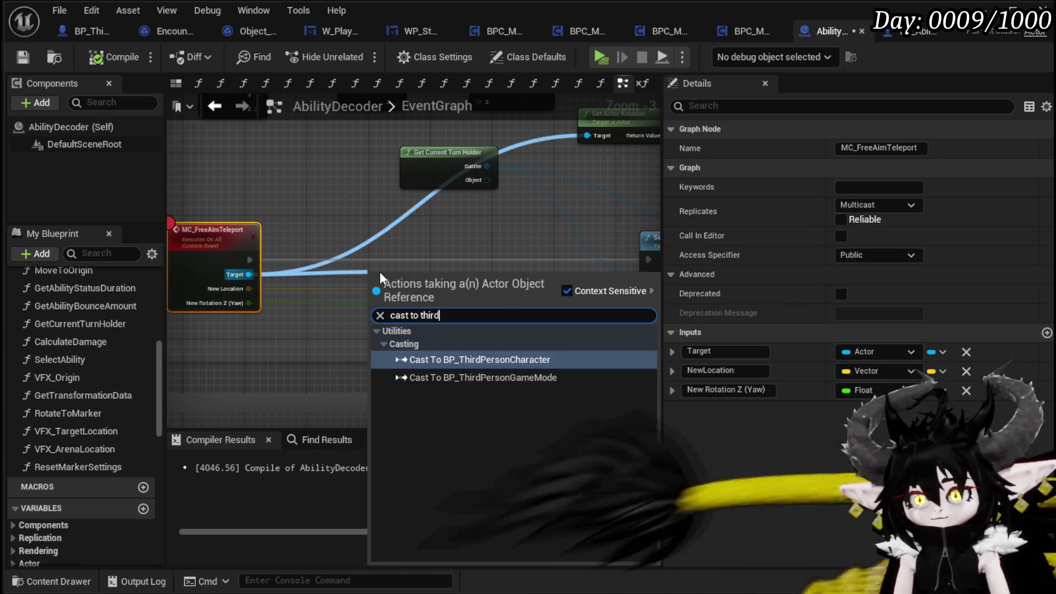
key(Return)
drag(418, 265, 427, 243)
drag(249, 260, 378, 260)
Step: Add Set Actor Location targeting the cast result, run it after the cast, and save
drag(338, 294, 425, 233)
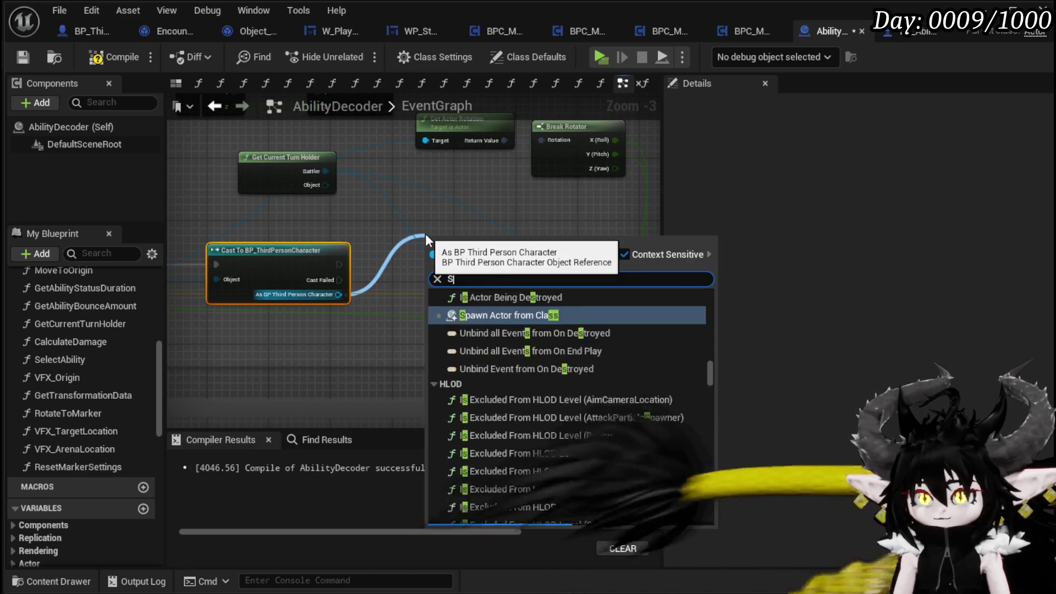
text(Set Actor loca)
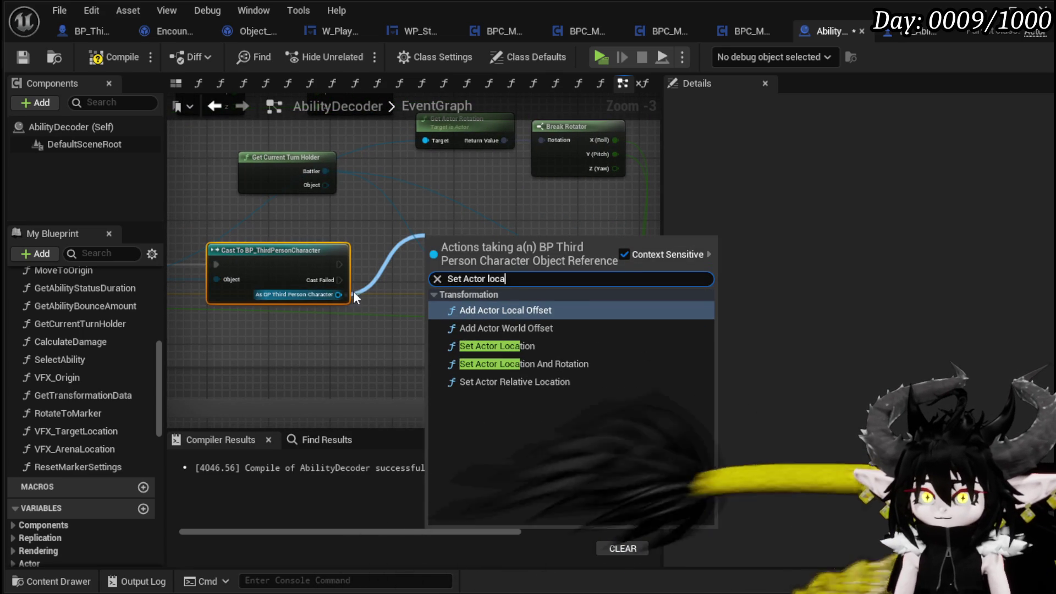
key(Down)
key(Down)
key(Return)
drag(416, 220, 347, 209)
mouse_move(269, 283)
mouse_down()
mouse_move(416, 264)
mouse_move(418, 287)
mouse_move(404, 267)
mouse_up()
mouse_move(271, 255)
mouse_down()
mouse_move(368, 268)
mouse_move(359, 243)
mouse_up()
mouse_move(443, 208)
mouse_down()
mouse_move(321, 244)
mouse_move(483, 250)
mouse_up()
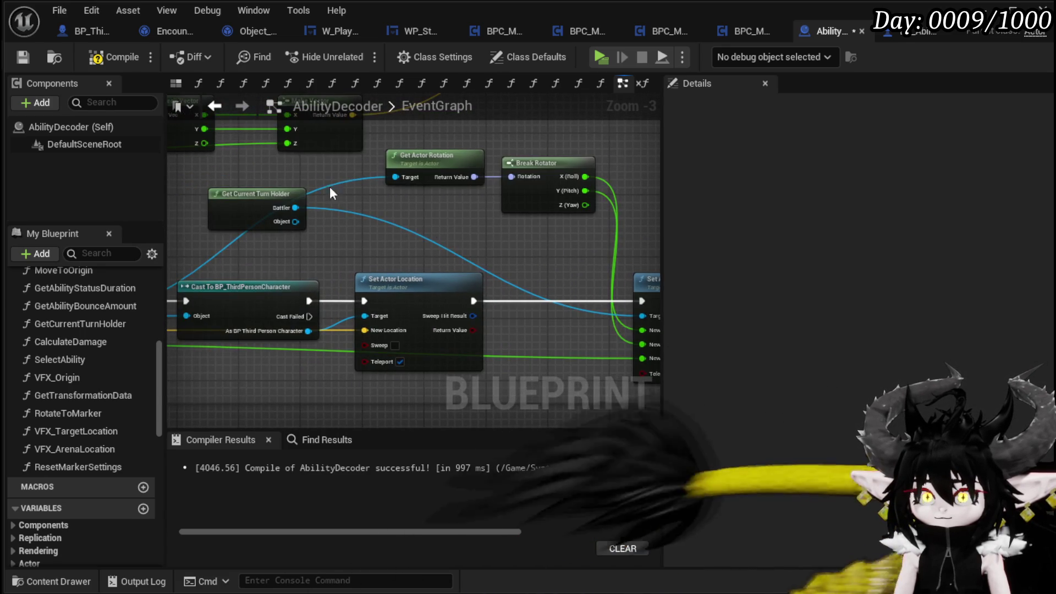
click(17, 58)
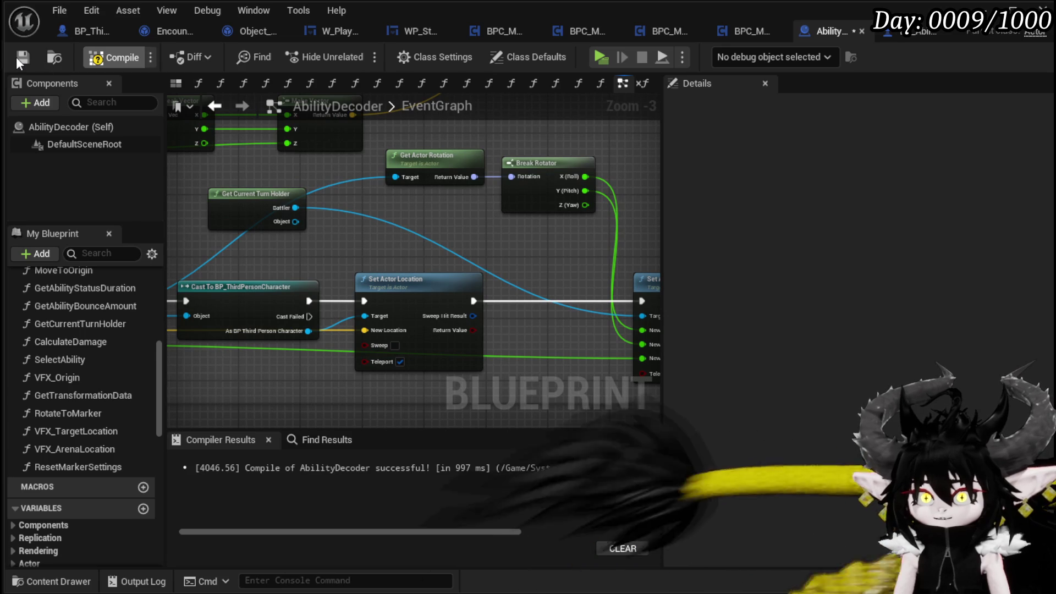
Step: Add a CC Event Bus node and run it after Set Actor Rotation
drag(308, 330, 487, 237)
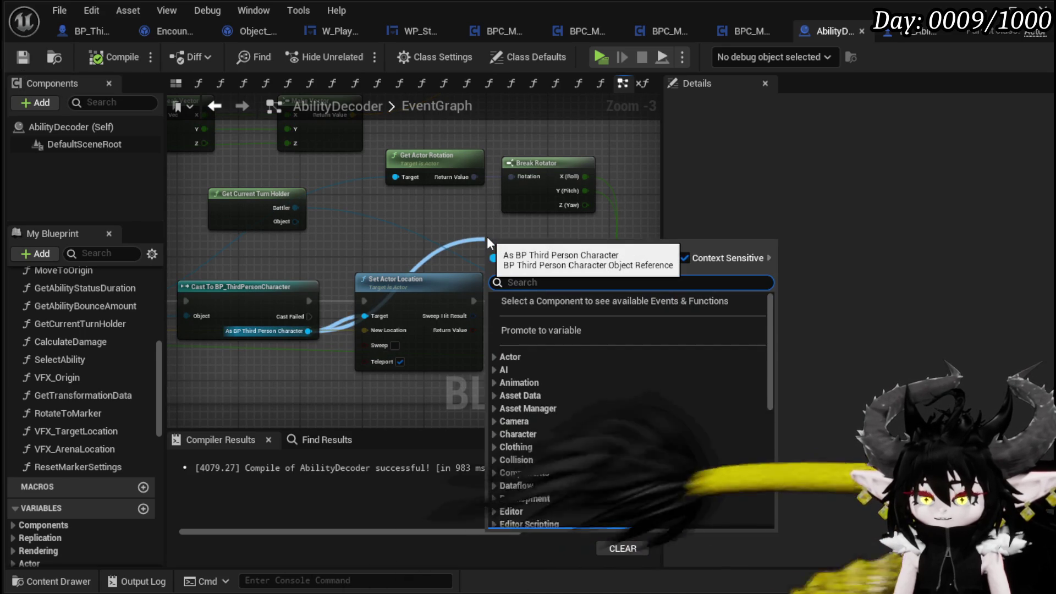
text(CC)
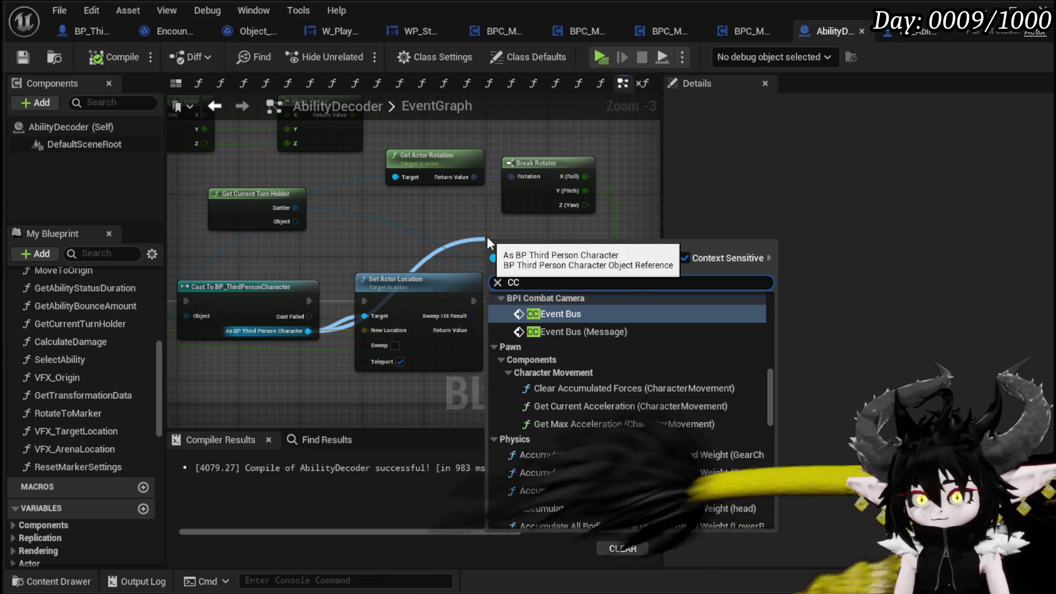
key(Return)
drag(492, 219, 227, 210)
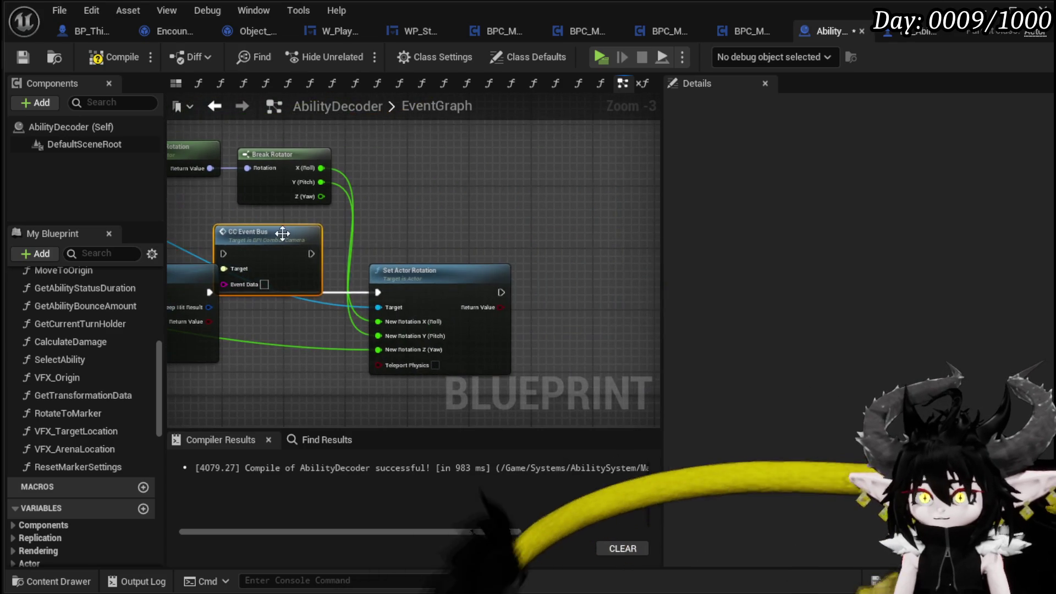
drag(284, 248, 611, 275)
mouse_move(462, 282)
mouse_down()
mouse_move(360, 283)
mouse_move(547, 293)
mouse_move(466, 285)
mouse_up()
Step: Set the CC Event Bus Event Data to StartTurn and save the blueprint
scroll(463, 316, up, 1)
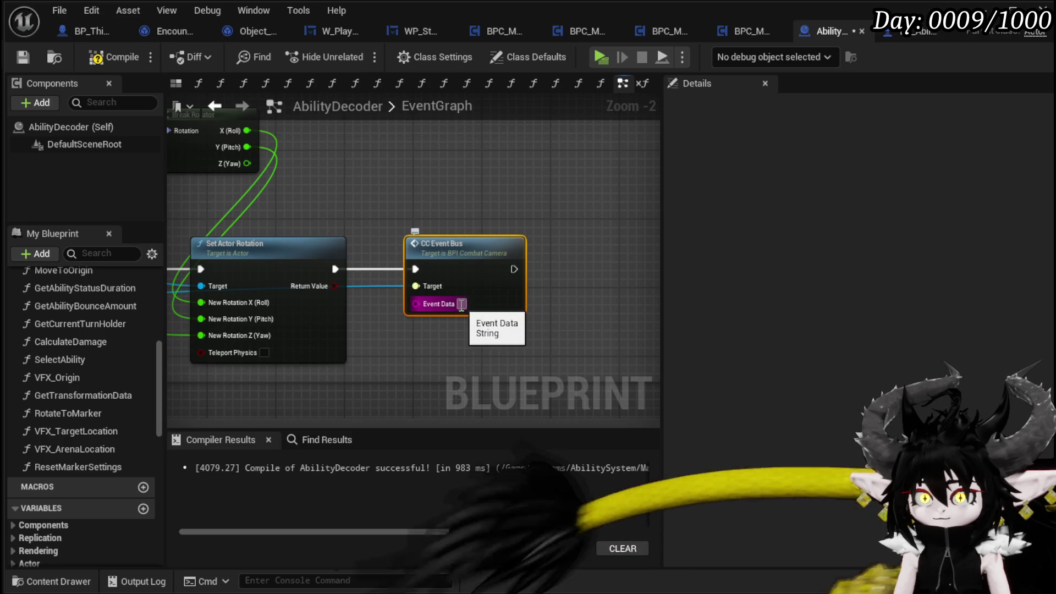
text(Star)
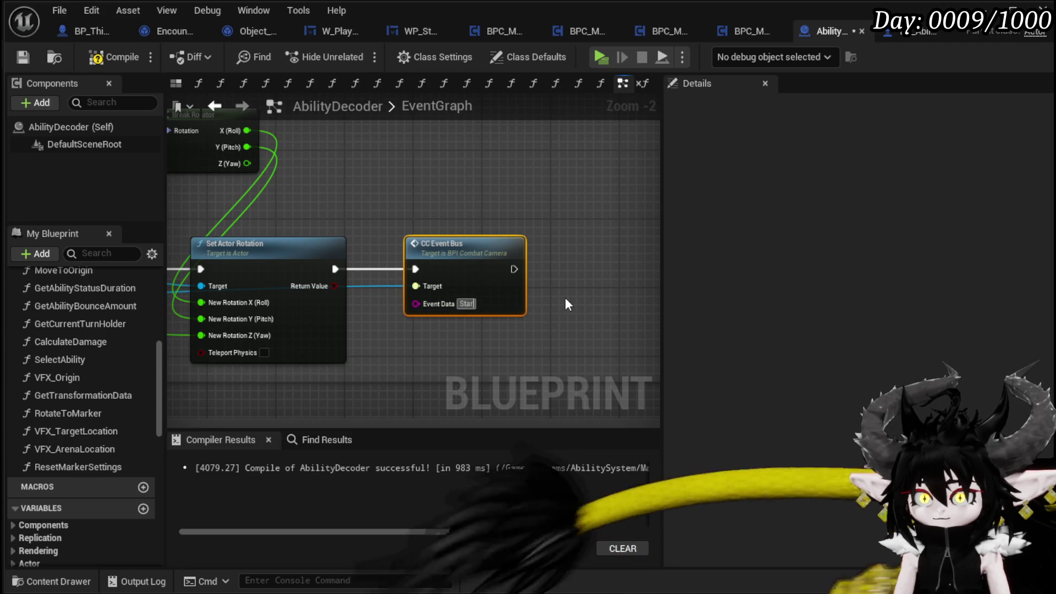
text(tTurn)
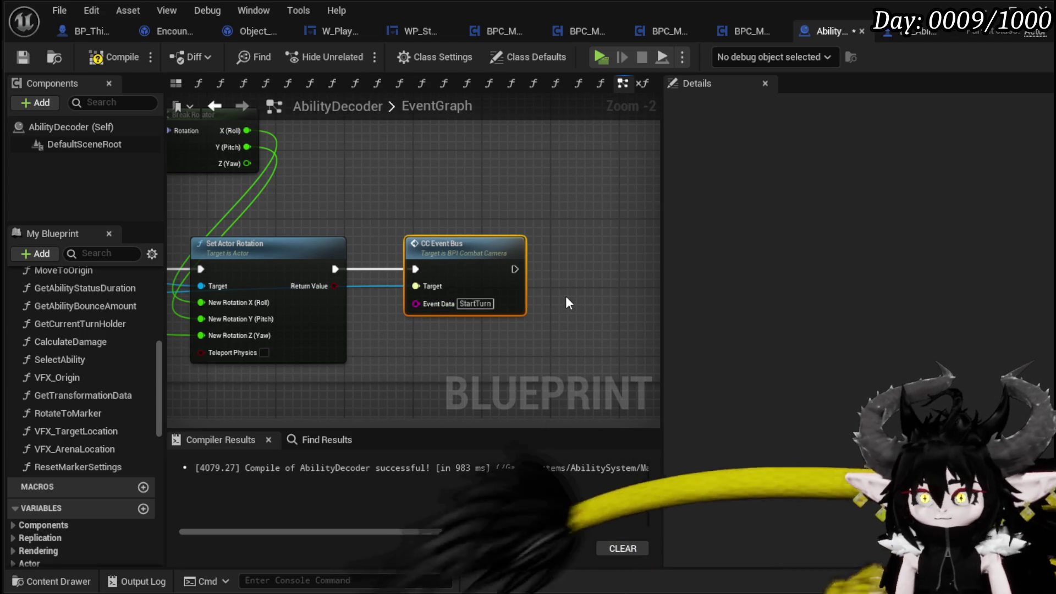
click(21, 56)
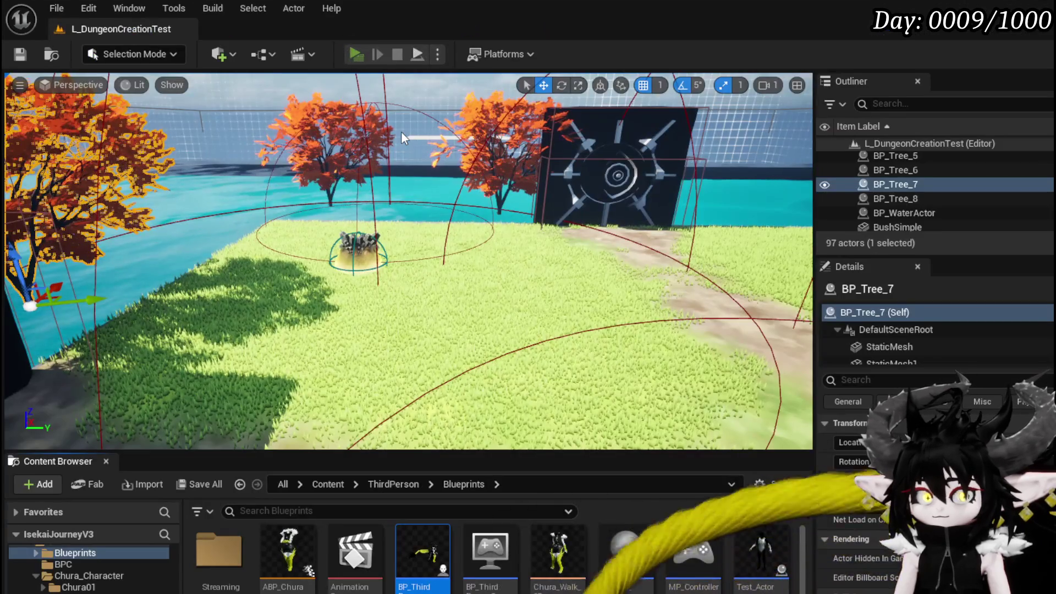
click(357, 55)
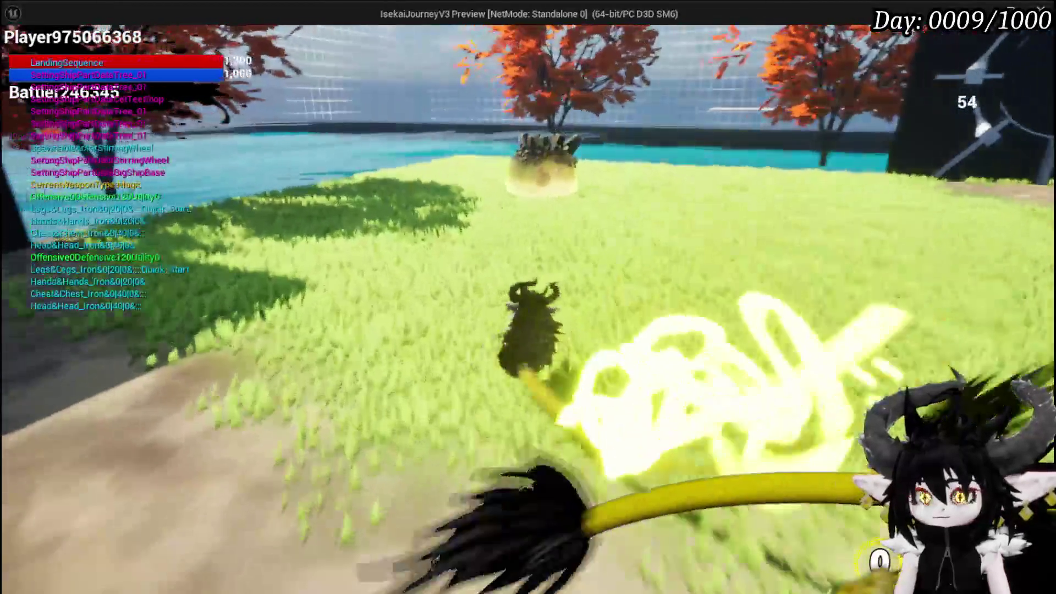
Step: Run toward the crystal mound, cast Splash Move to hit the breakpoint, then resume
key(w)
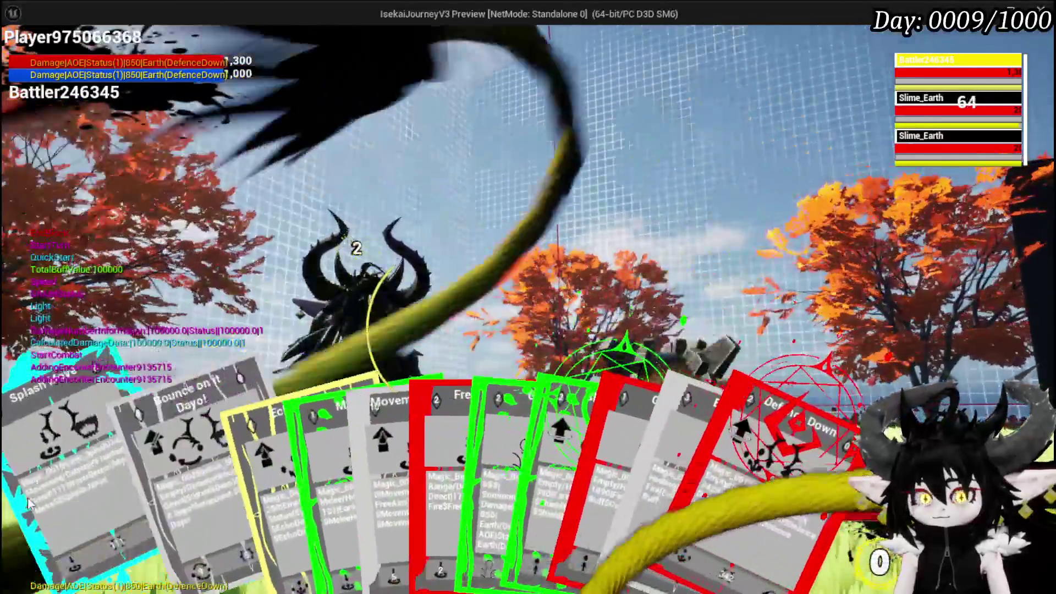
click(326, 447)
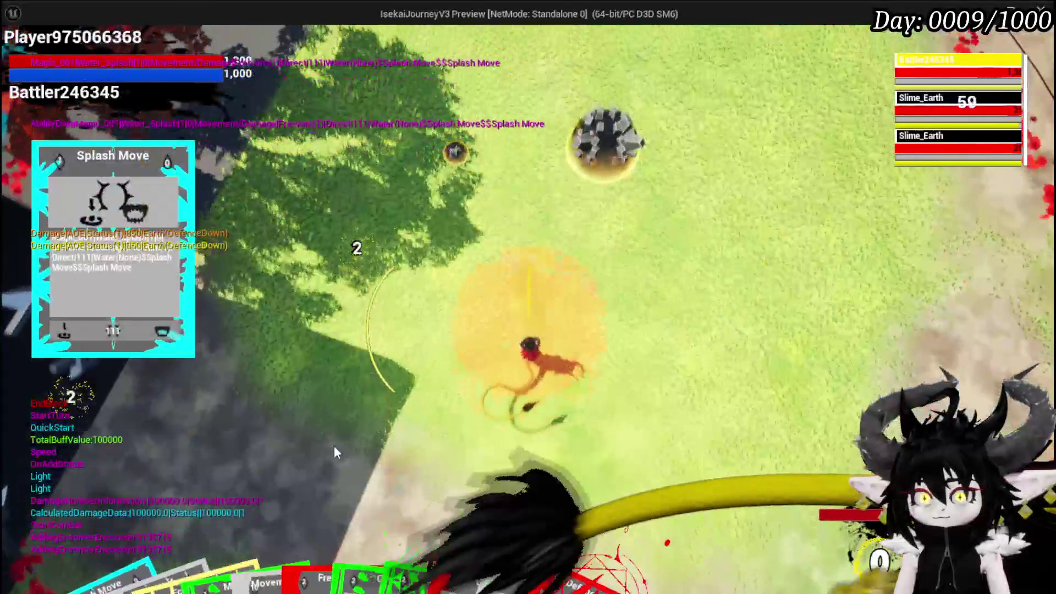
click(339, 445)
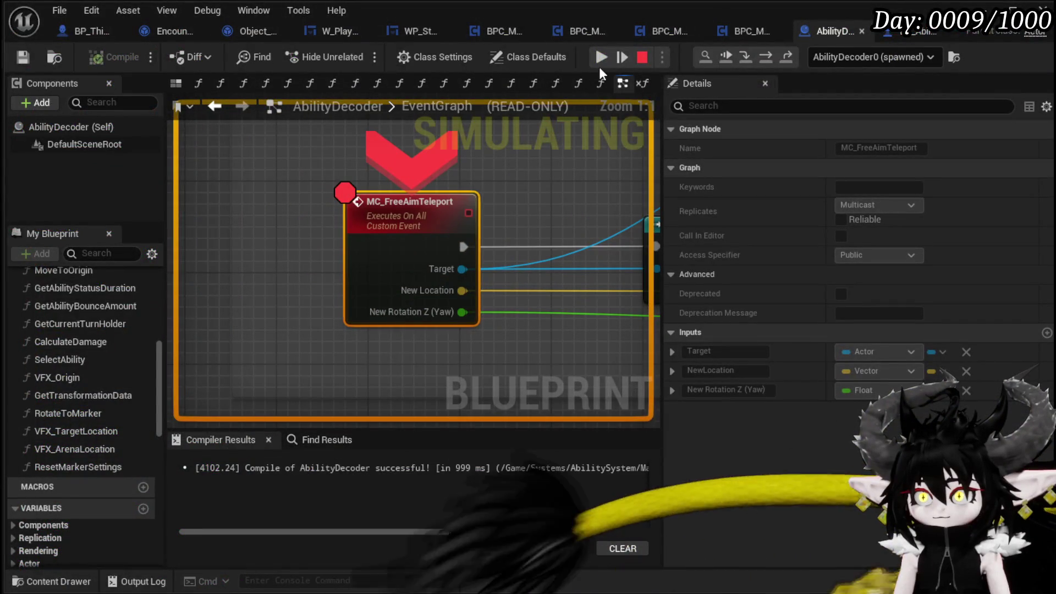
click(601, 63)
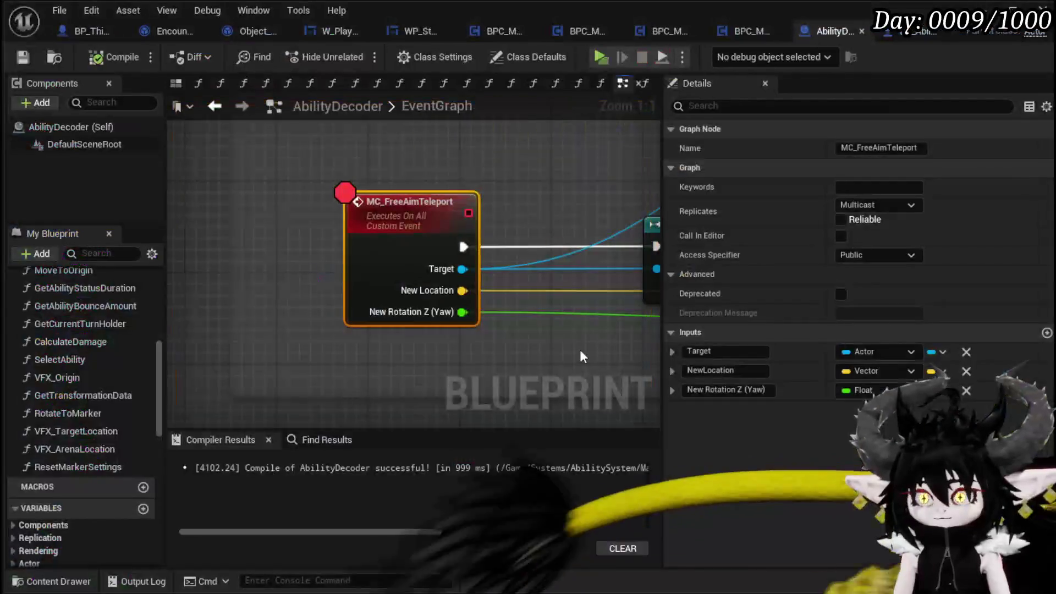
Step: Bring the teleport node chain into view and deselect the MC_FreeAimTeleport event node
scroll(513, 323, down, 4)
drag(514, 324, 457, 292)
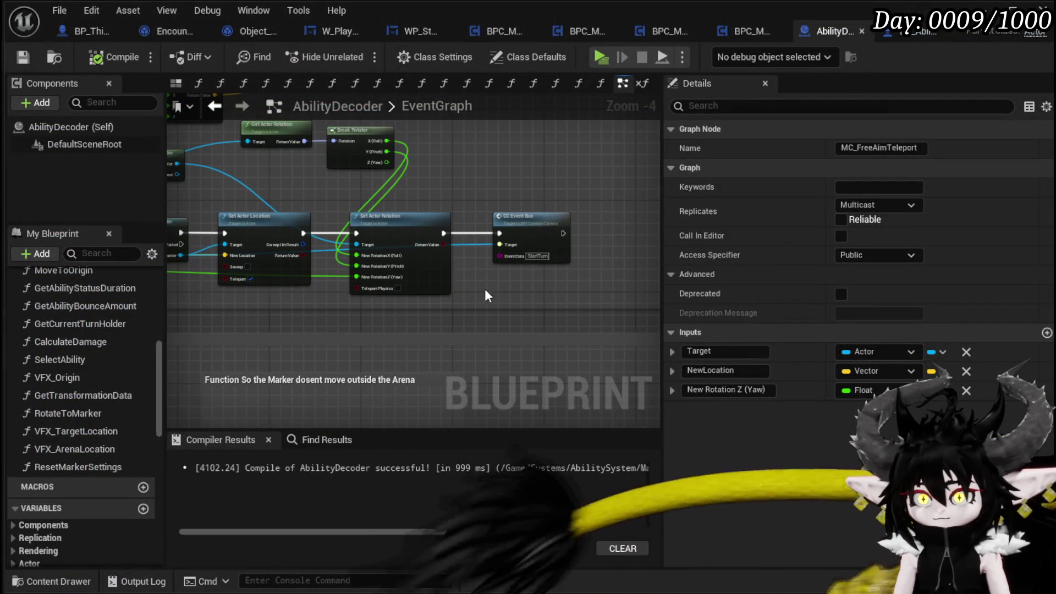
click(557, 192)
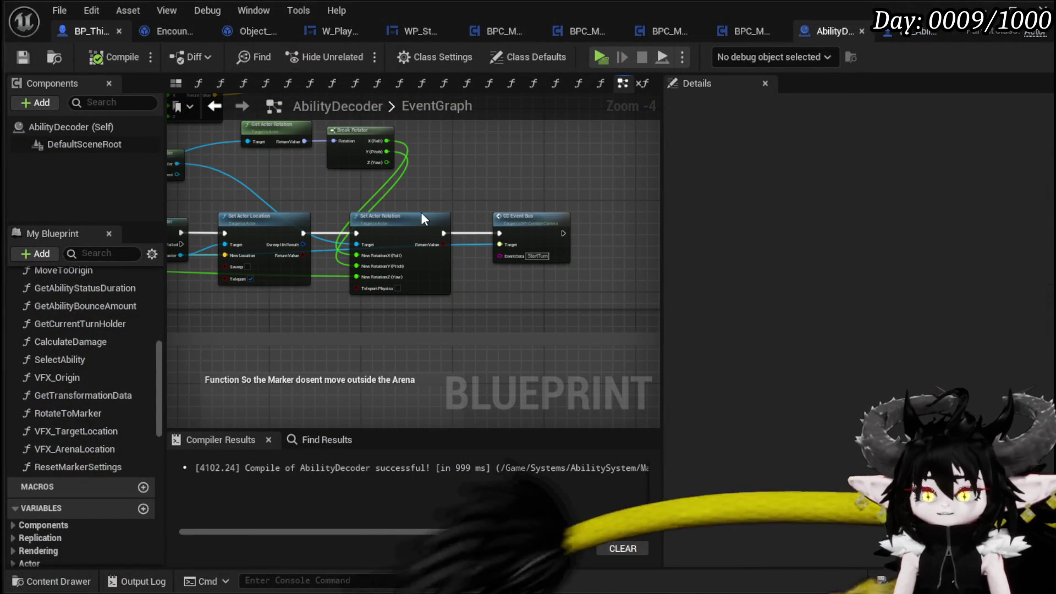
mouse_move(411, 208)
mouse_down()
mouse_move(408, 320)
mouse_move(424, 290)
mouse_move(413, 296)
mouse_move(328, 265)
mouse_move(574, 277)
mouse_move(374, 222)
mouse_move(610, 271)
mouse_move(415, 244)
mouse_move(555, 257)
mouse_up()
Step: Find the Server Reset Cam node in BP_ThirdPersonCharacter and jump to the Server_ResetCam event
scroll(414, 296, up, 3)
scroll(361, 230, down, 1)
mouse_move(364, 230)
mouse_down()
mouse_move(241, 196)
mouse_move(188, 160)
mouse_move(195, 185)
mouse_up()
scroll(400, 207, down, 2)
drag(399, 207, 236, 209)
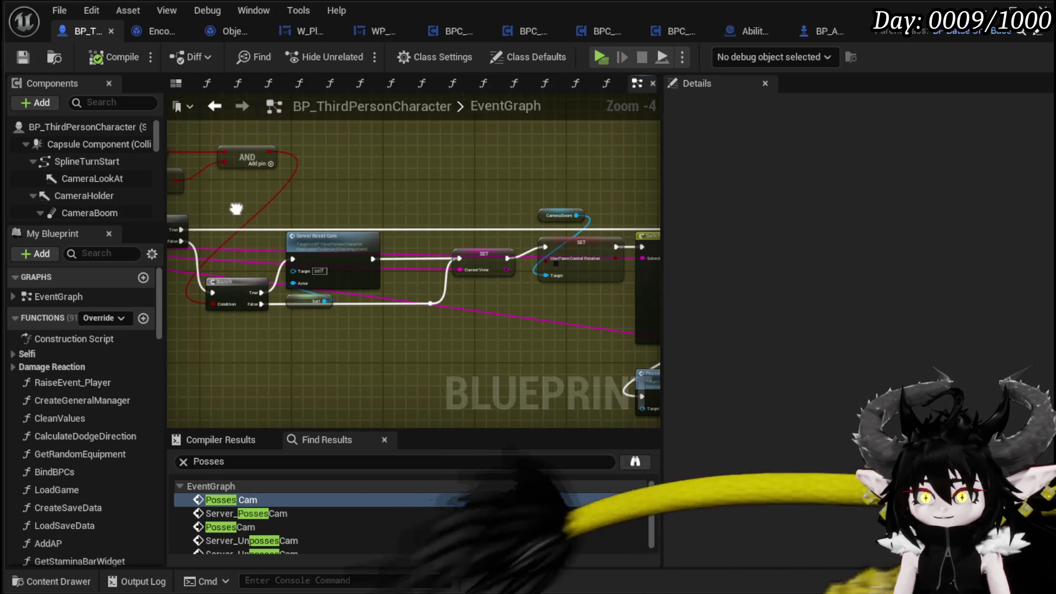
scroll(440, 212, up, 3)
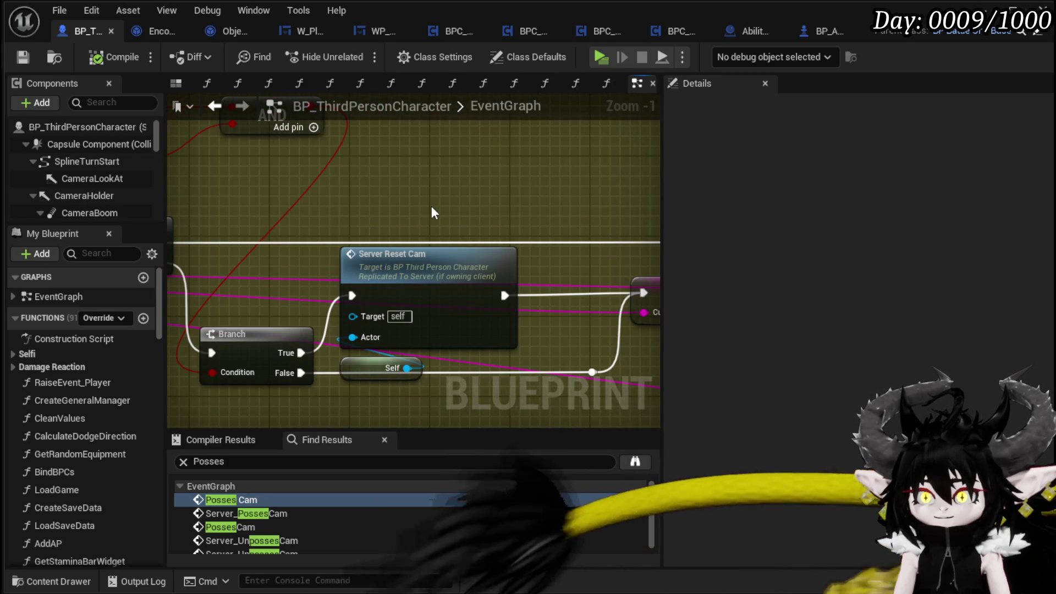
click(434, 255)
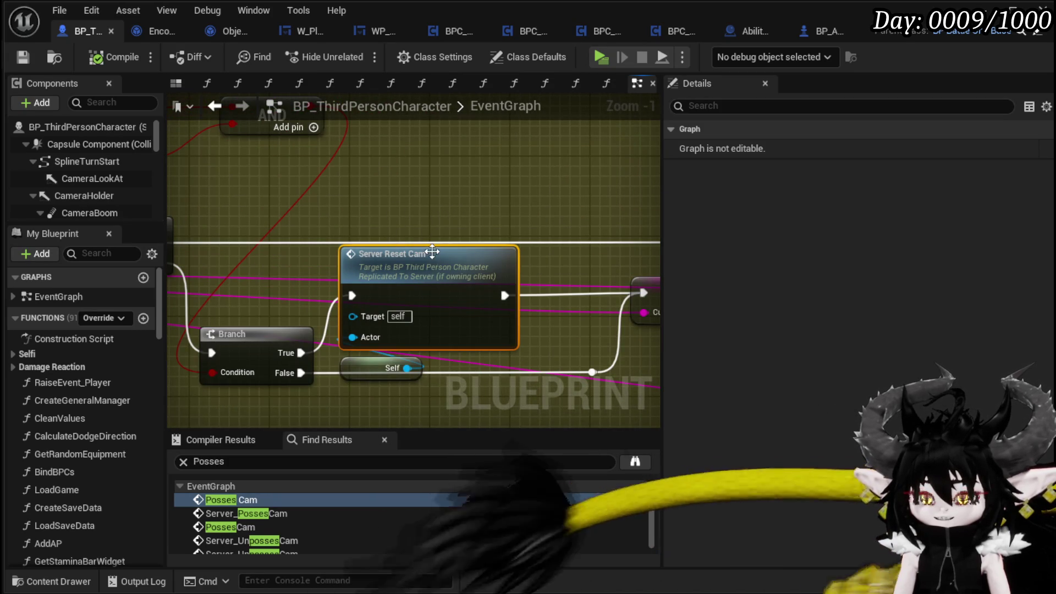
double_click(431, 251)
Step: Move Server Unposses Cam and the SET node further left and save with Ctrl+S
mouse_move(549, 244)
mouse_down()
mouse_move(368, 228)
mouse_move(305, 236)
mouse_up()
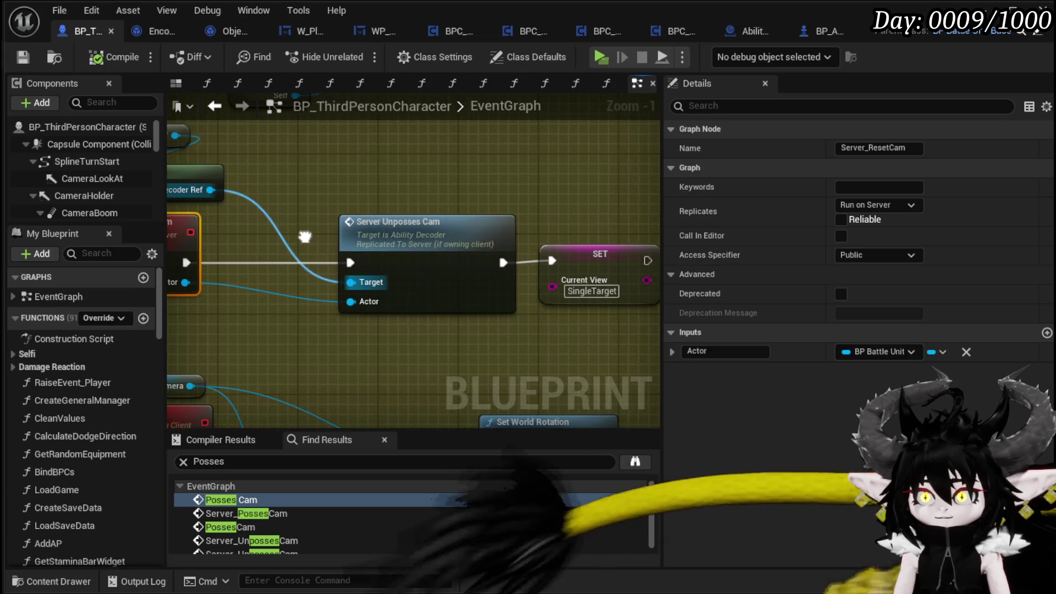
click(547, 203)
scroll(547, 204, down, 1)
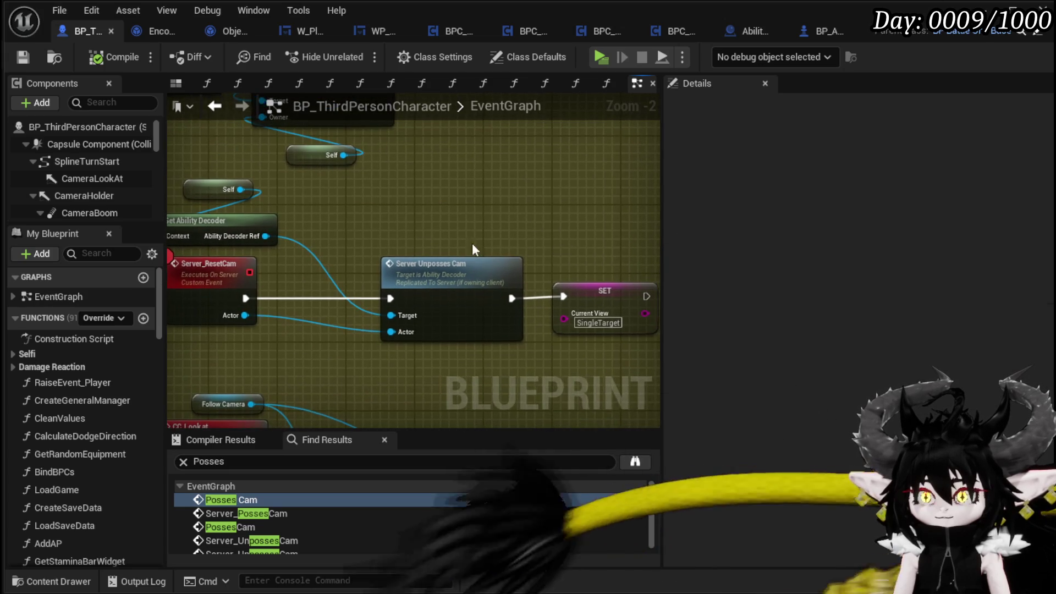
click(594, 315)
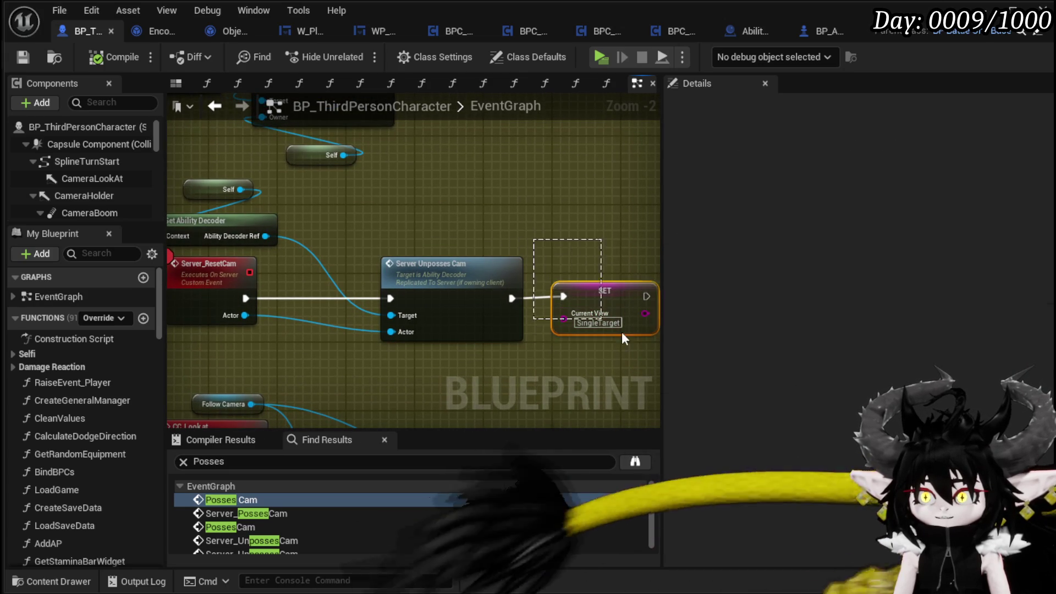
drag(455, 263, 377, 263)
mouse_move(574, 283)
mouse_down()
mouse_move(524, 292)
mouse_move(514, 284)
mouse_up()
click(507, 233)
key(ctrl+s)
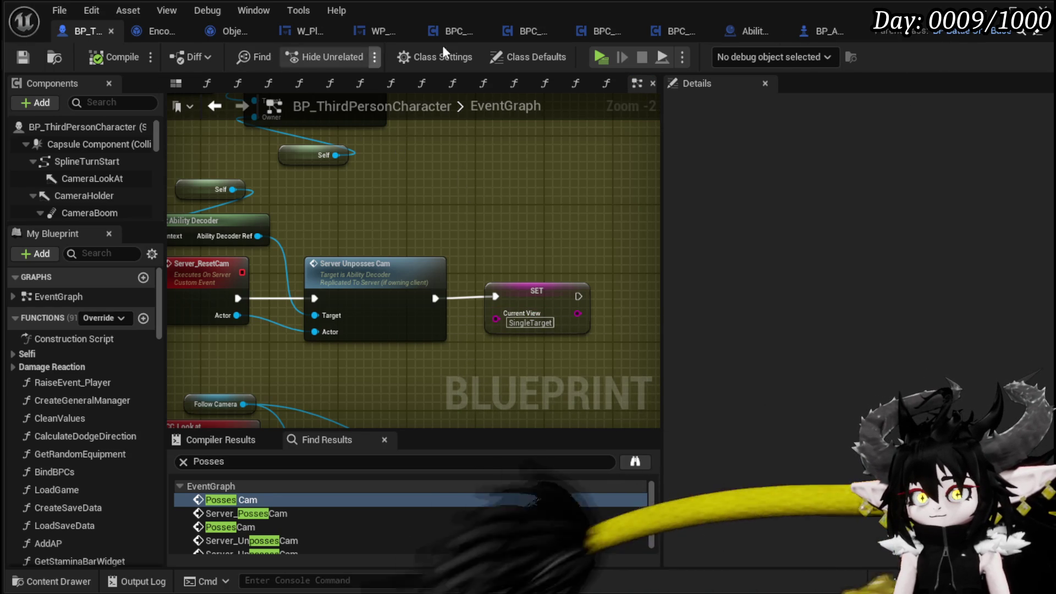
Step: In AbilityDecoder, change the CC Event Bus Event Data from StartTurn to SingleTarget
click(738, 32)
scroll(529, 250, up, 4)
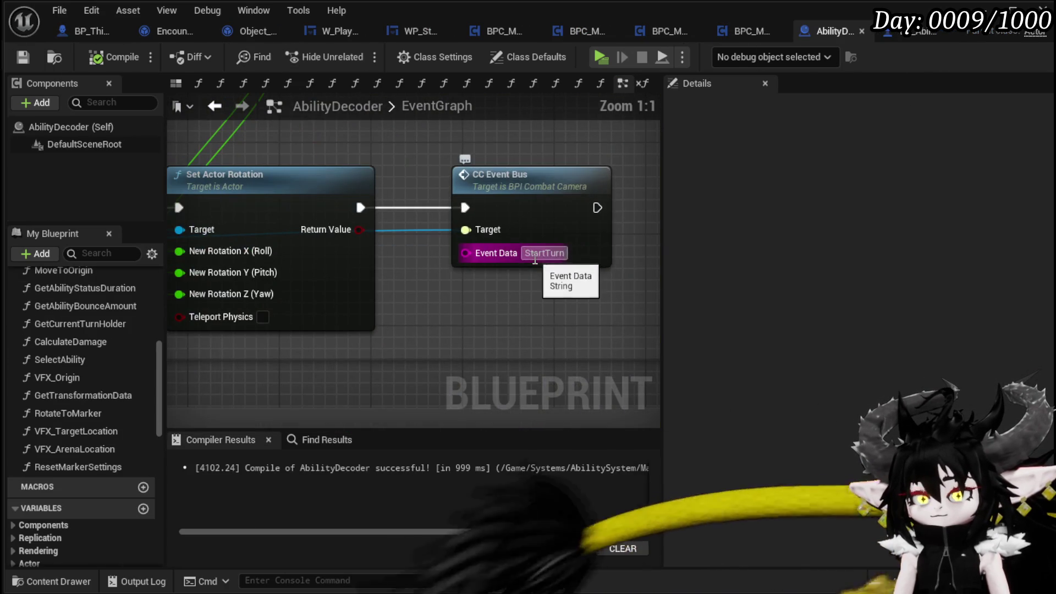
click(551, 253)
text(SingleTarget)
Step: Compile and save the AbilityDecoder blueprint, then launch another play test from the level editor
key(F7)
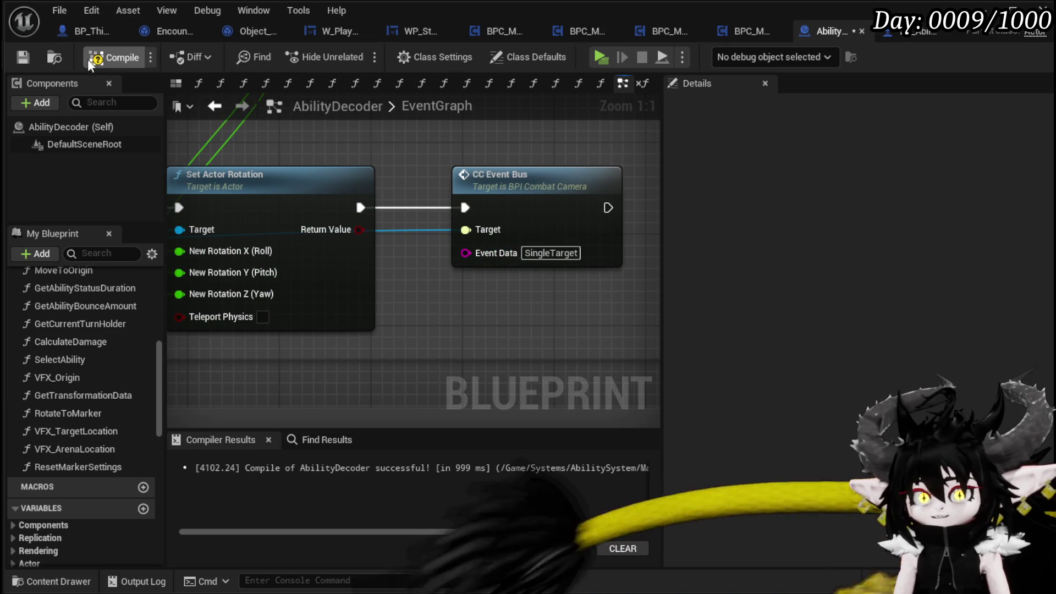
click(21, 58)
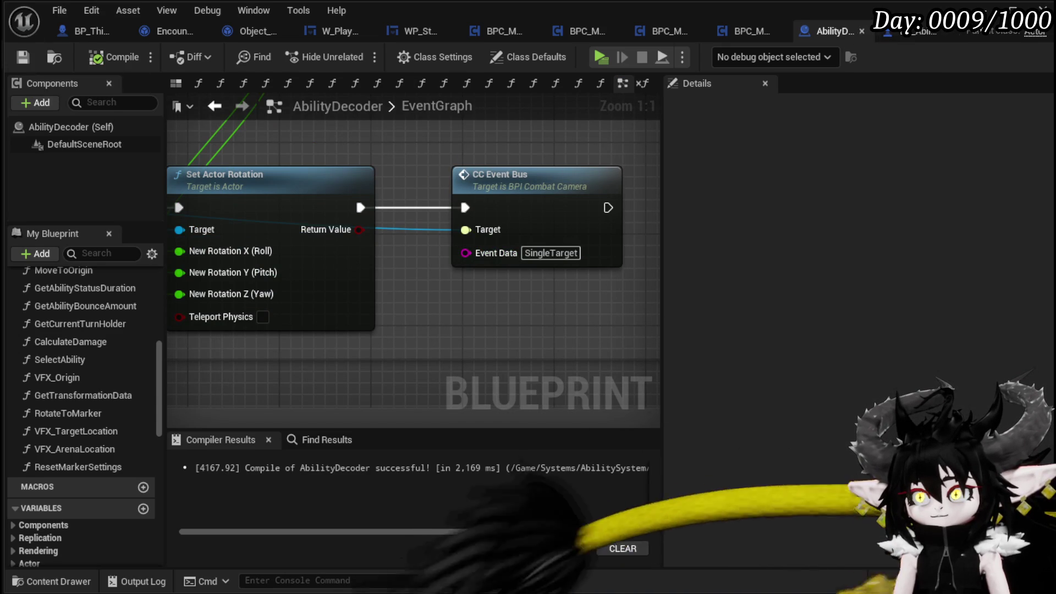
click(862, 31)
click(356, 54)
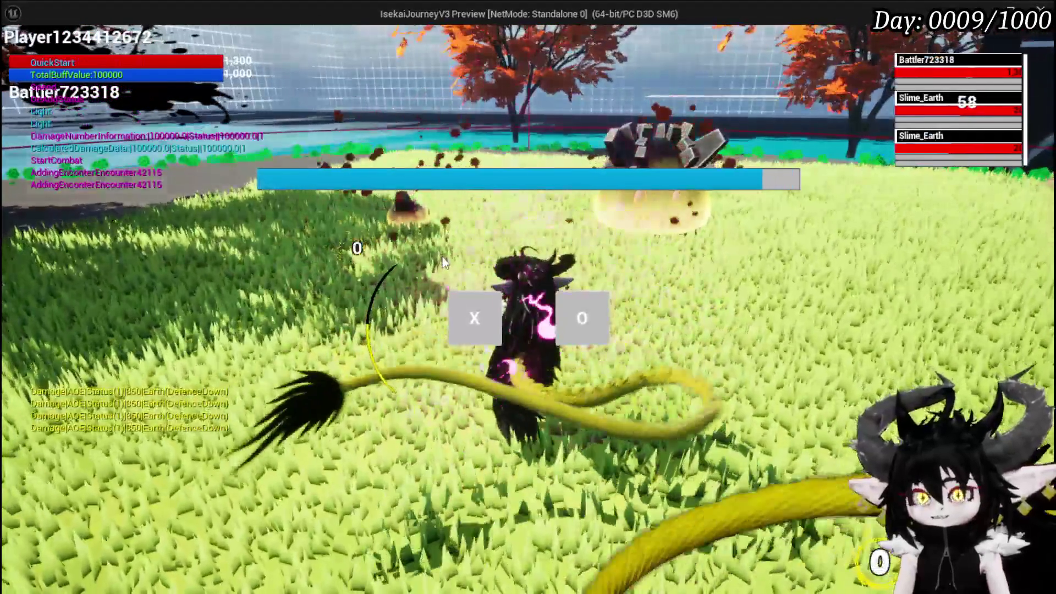
Step: Finish the attack prompt, play Splash Move and pick a target to hit the MC_FreeAimTeleport breakpoint
click(462, 312)
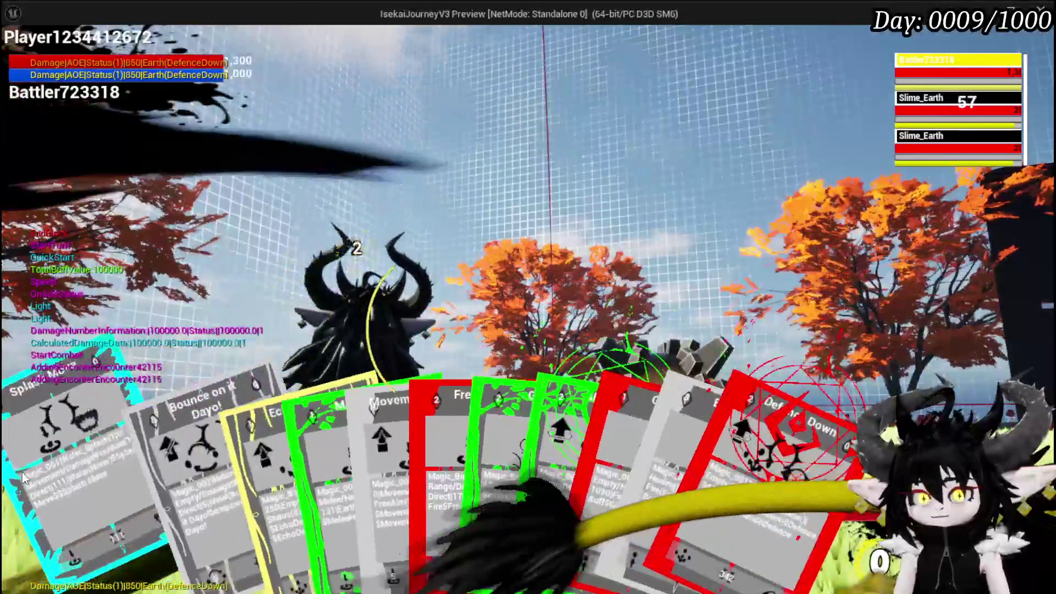
click(22, 472)
click(384, 387)
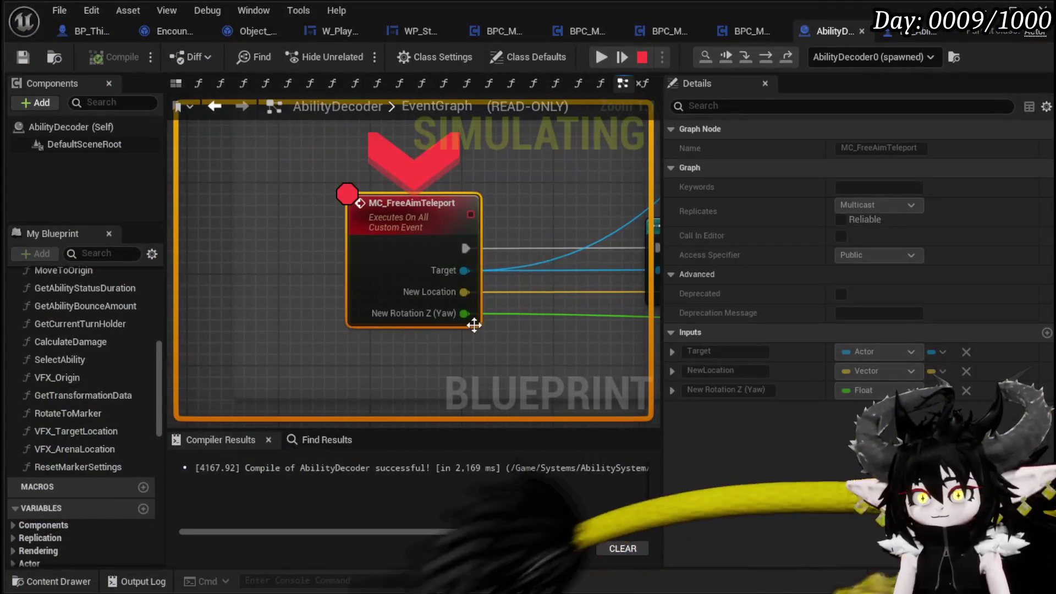
Step: Step over Set Actor Location, Set Actor Rotation and CC Event Bus into BP_ThirdPersonCharacter's CC_EventBus event
click(767, 60)
click(767, 61)
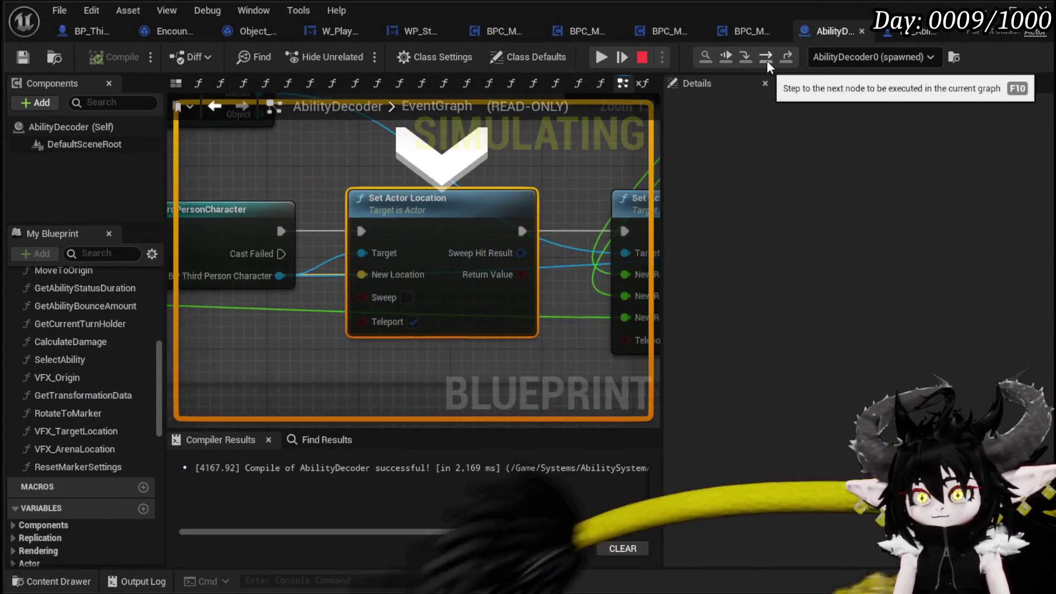
click(767, 60)
click(767, 60)
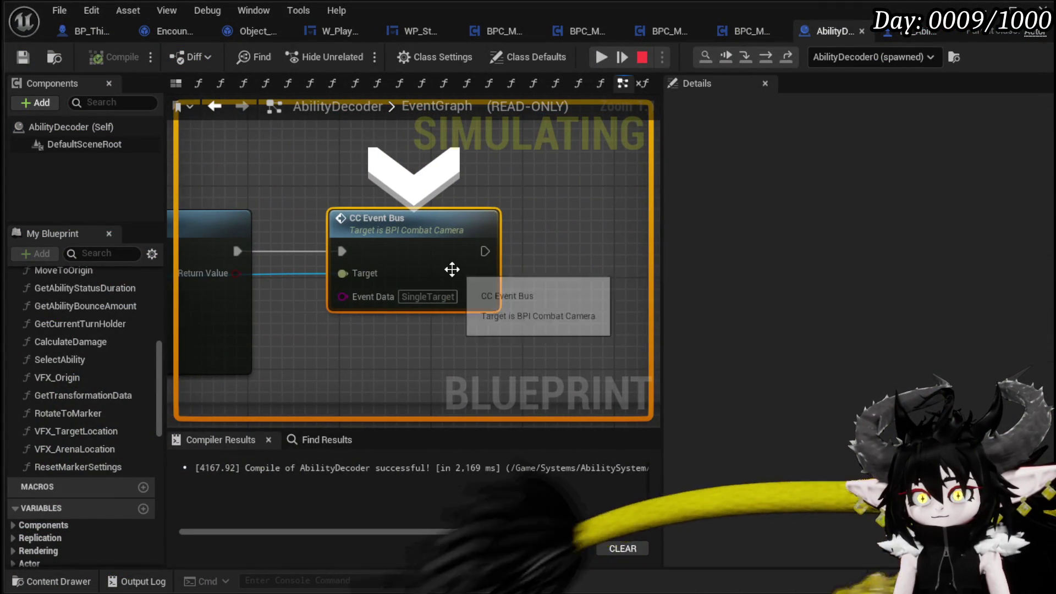
click(748, 58)
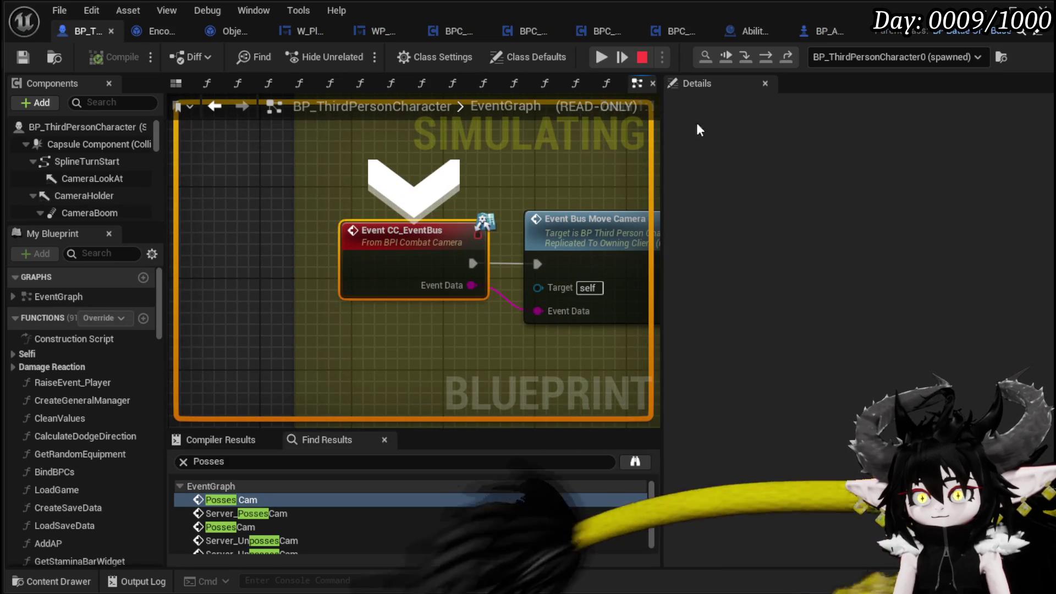
Step: Step into the EventBus_MoveCamera event and through its two Branch nodes, keeping the active Branch in view
click(768, 58)
click(751, 57)
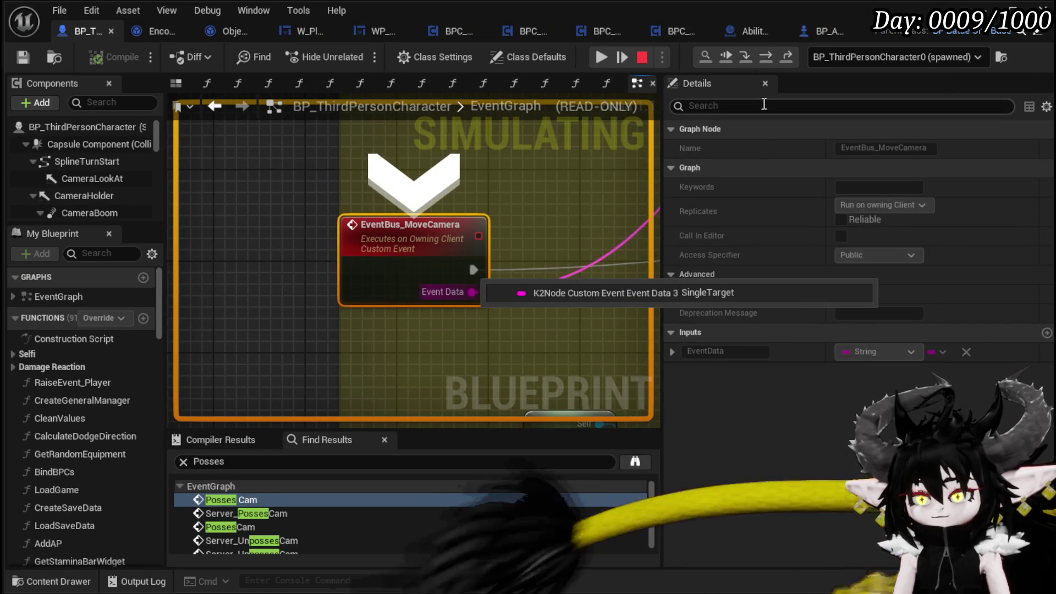
click(765, 58)
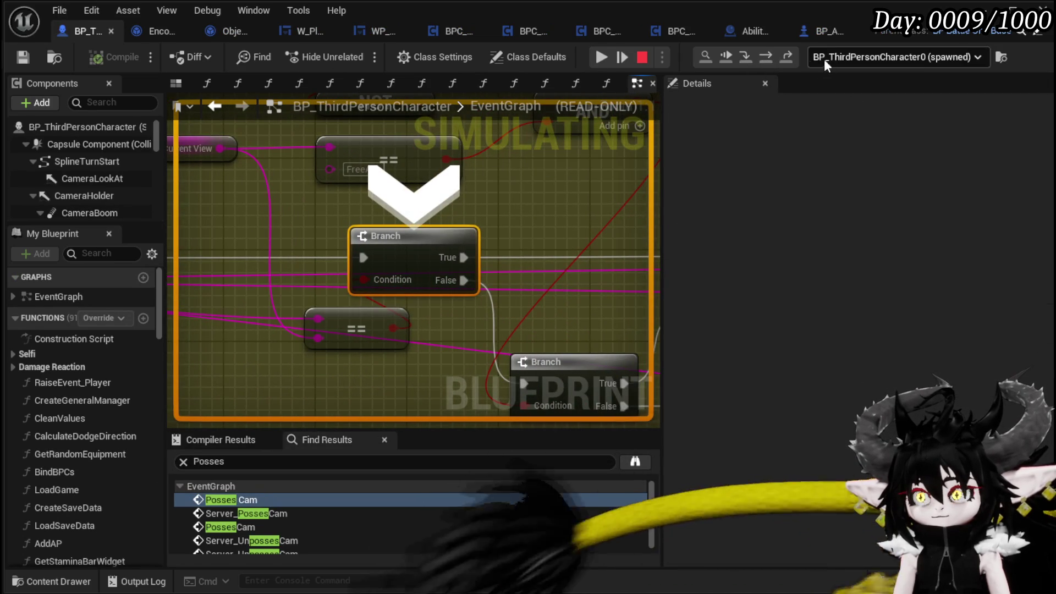
click(768, 58)
scroll(361, 196, down, 3)
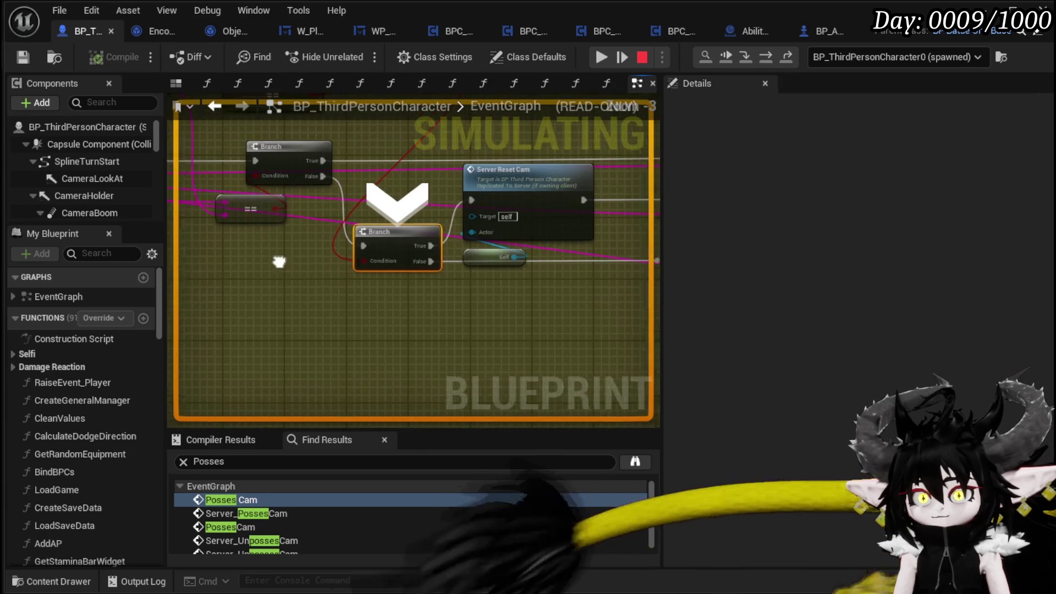
mouse_move(280, 421)
mouse_down()
mouse_move(301, 411)
mouse_move(306, 382)
mouse_move(230, 335)
mouse_up()
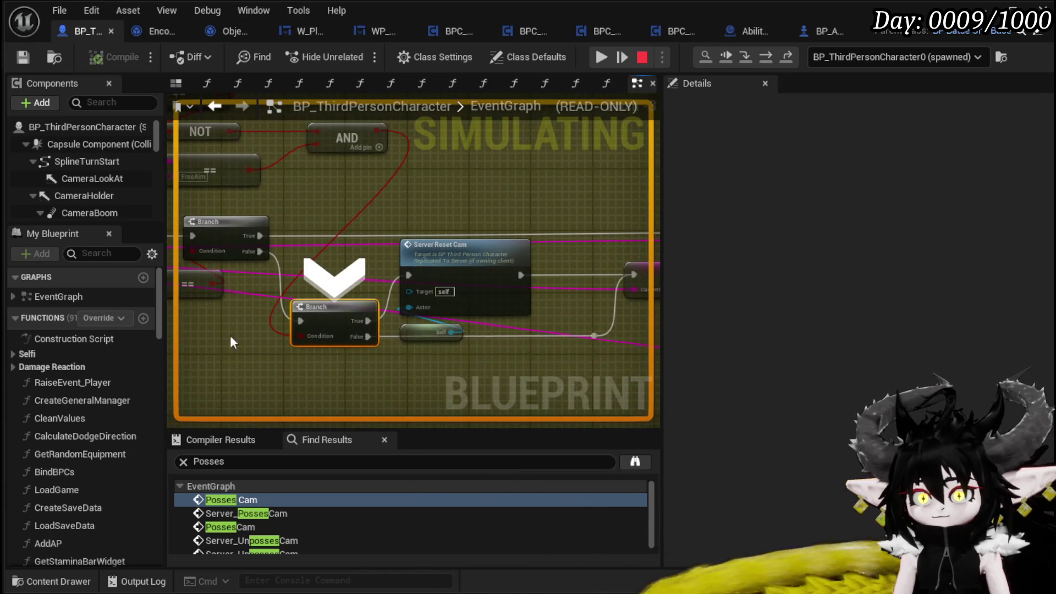
Step: Step through the SET, Switch on String, Camera Travel Path and Camera Focus Location nodes, then resume
click(770, 56)
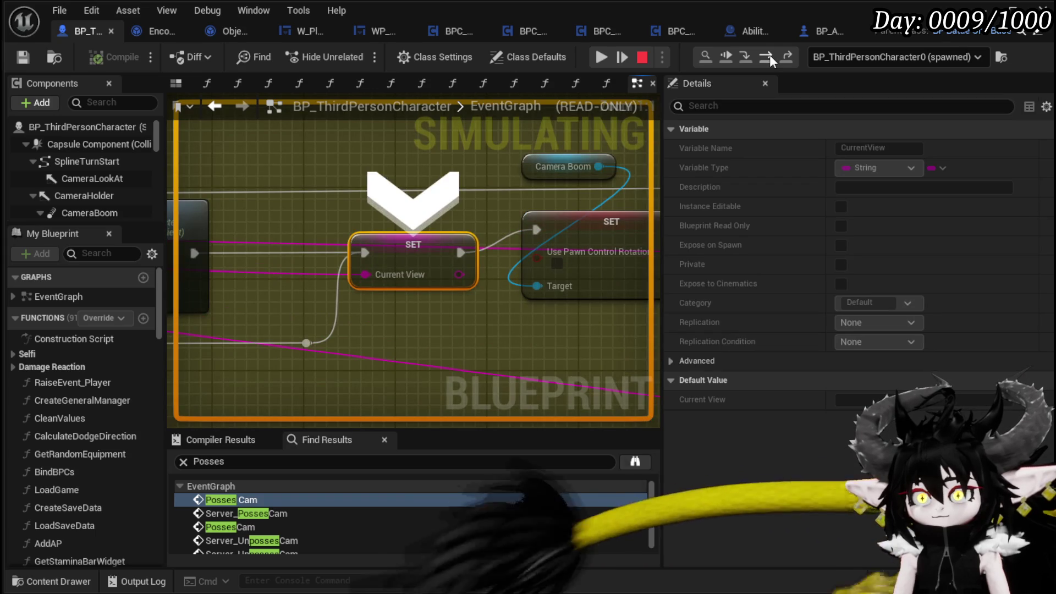
click(770, 55)
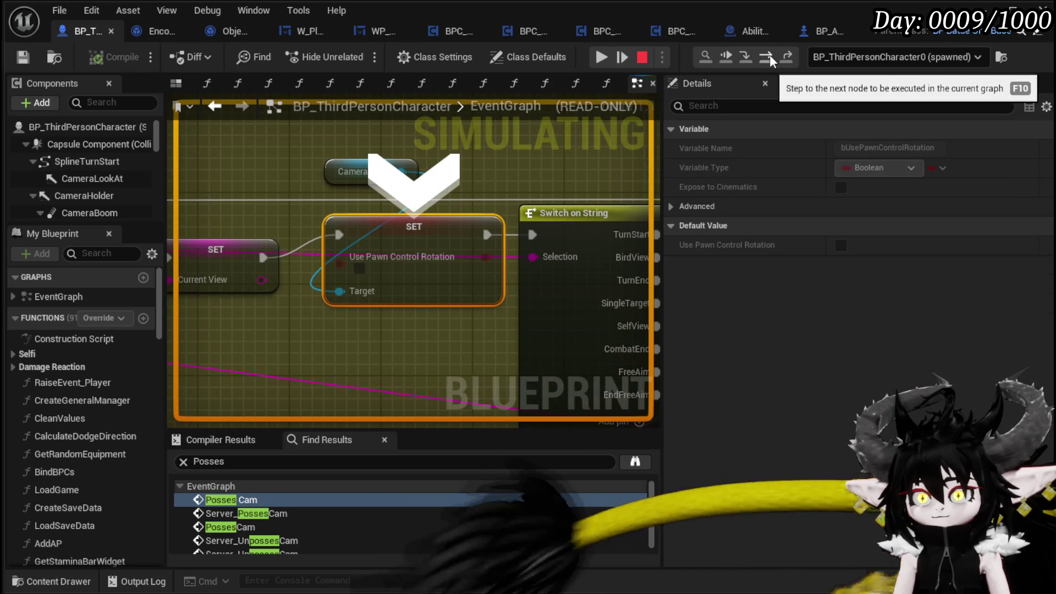
click(770, 55)
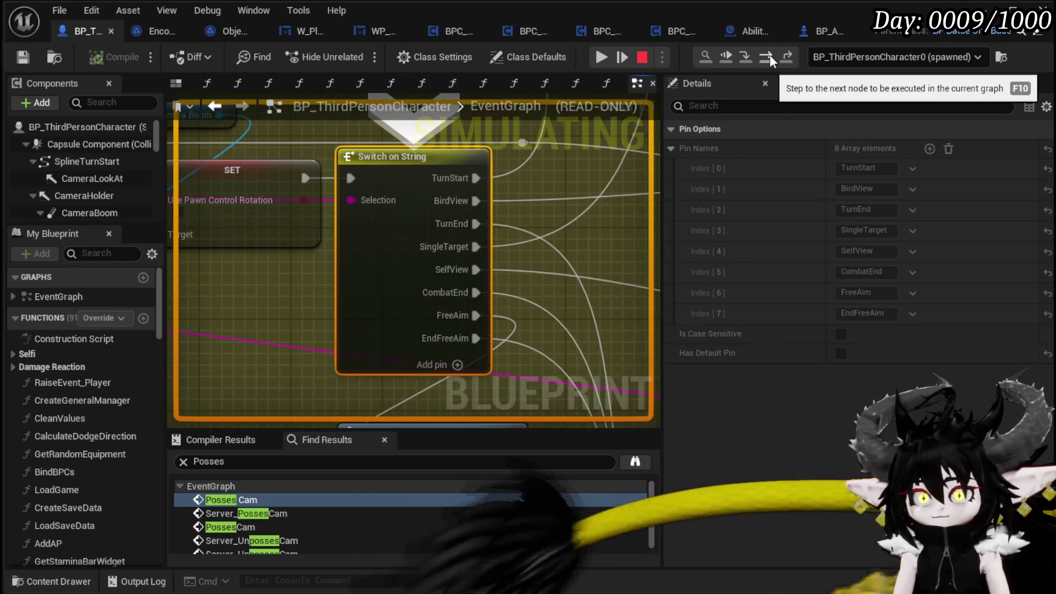
click(770, 55)
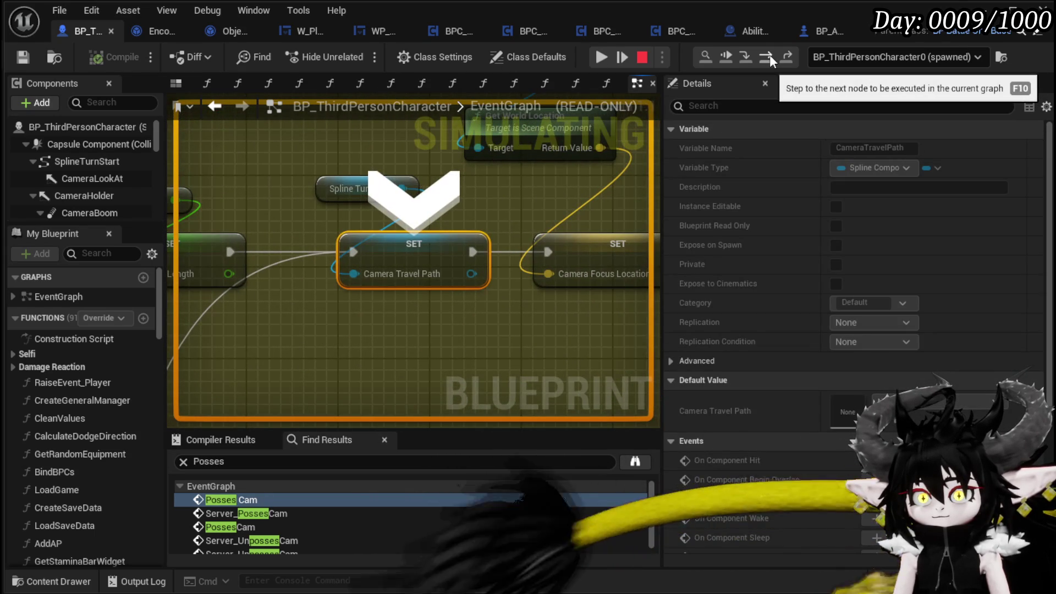
click(770, 54)
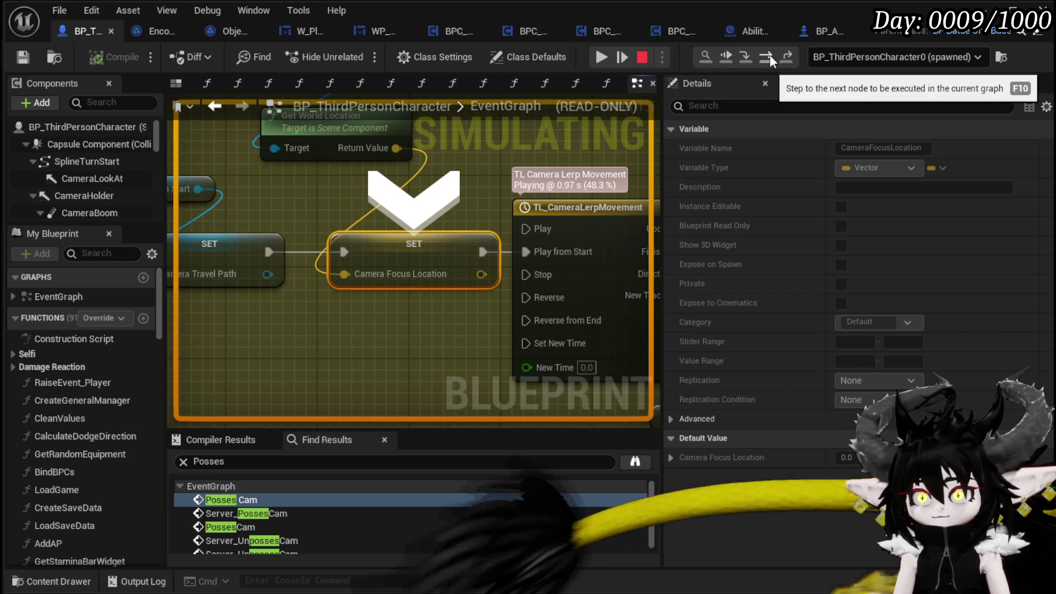
click(602, 60)
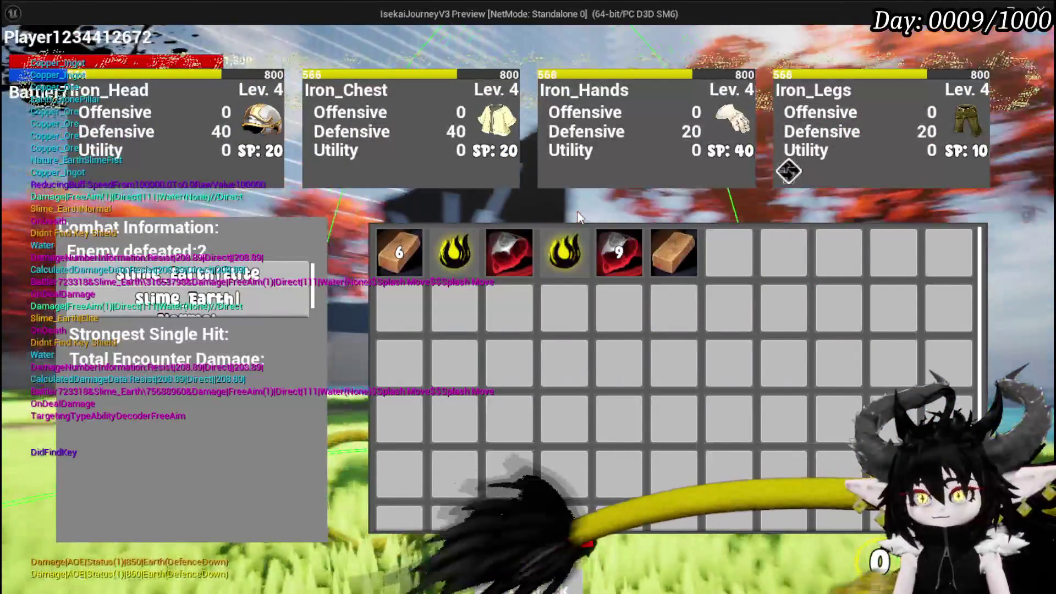
Step: Stop the play session and look over the Encounter_Object and character blueprint graphs
key(Escape)
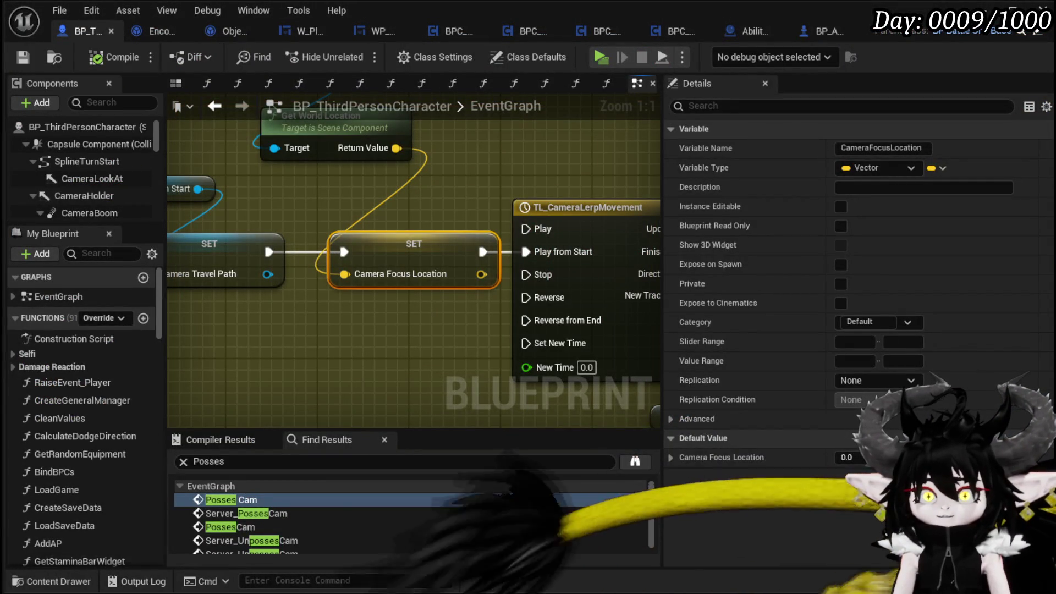
scroll(655, 212, down, 4)
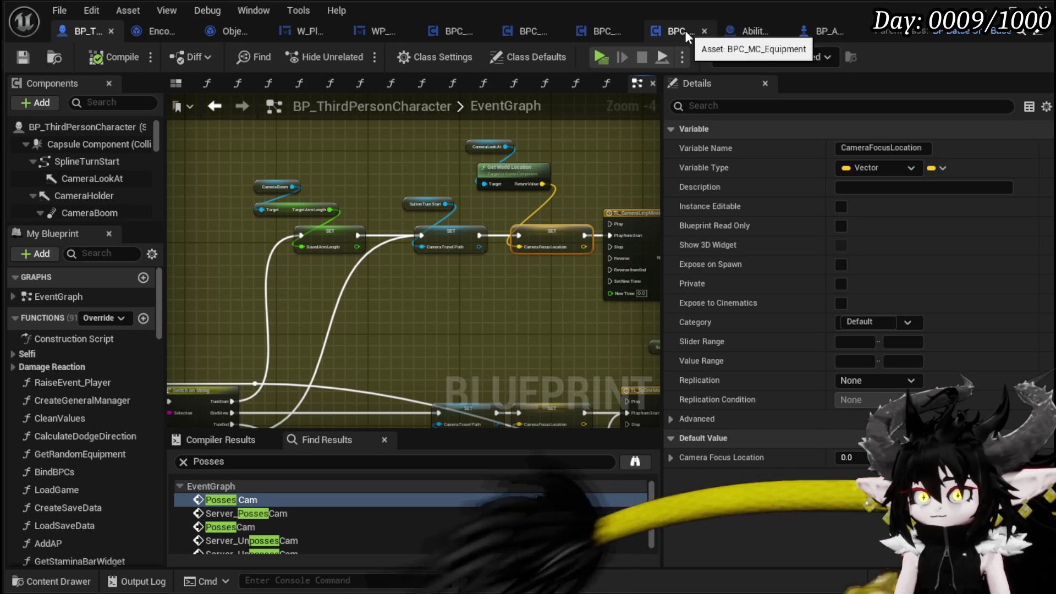
click(161, 33)
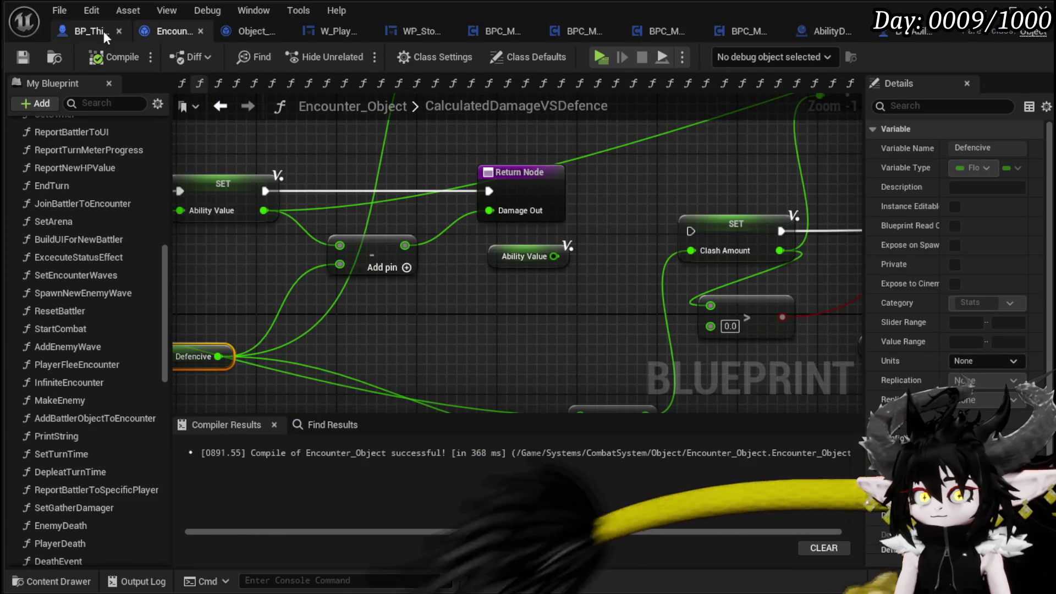
click(78, 31)
Step: Remove the breakpoint from AbilityDecoder's MC_FreeAimTeleport event, then run the character forward in the preview
click(746, 33)
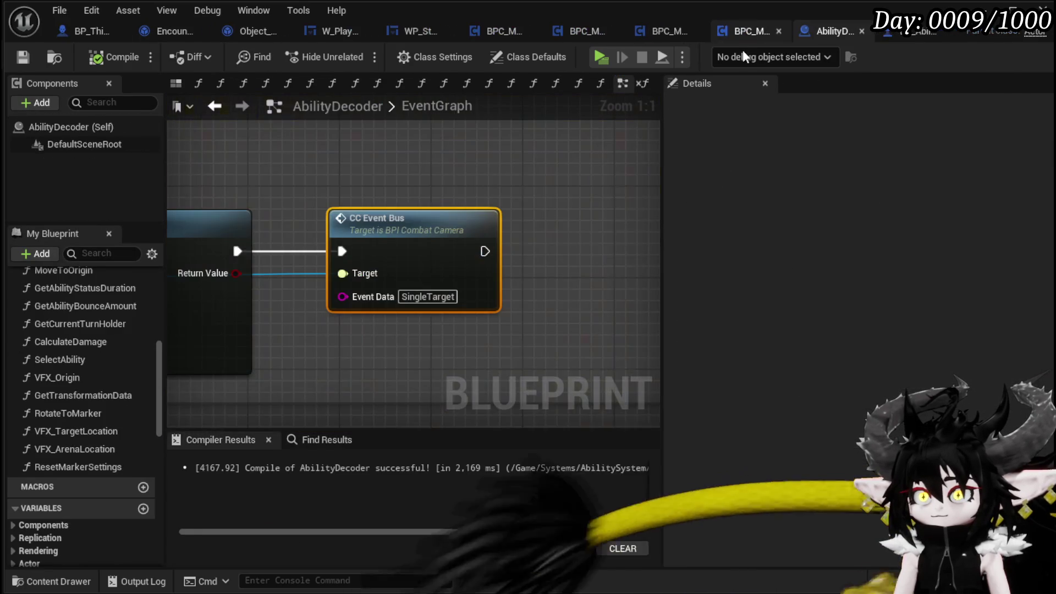
scroll(605, 231, down, 3)
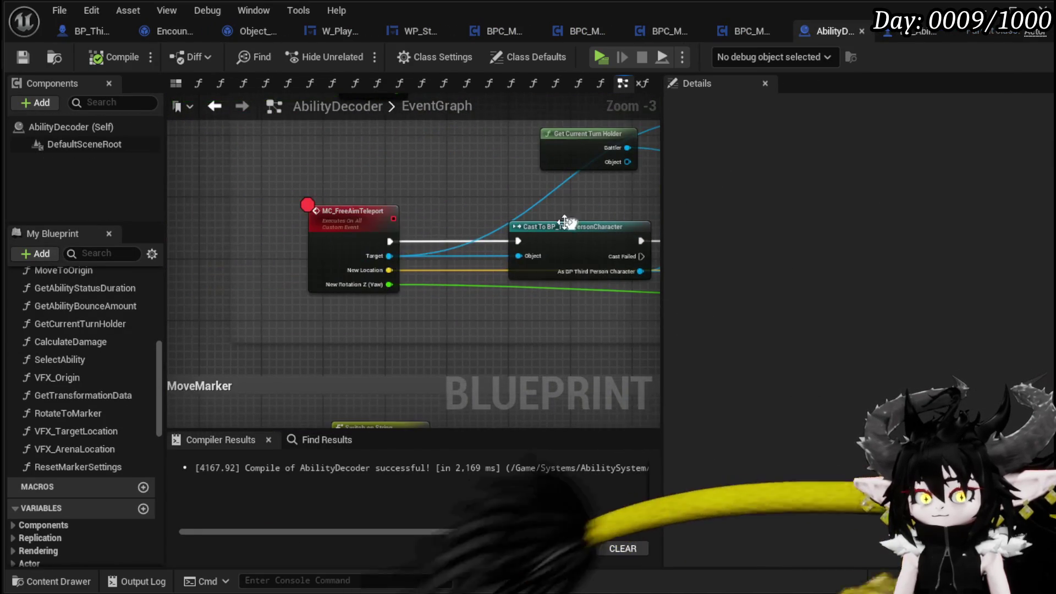
right_click(348, 219)
mouse_move(413, 476)
click(405, 520)
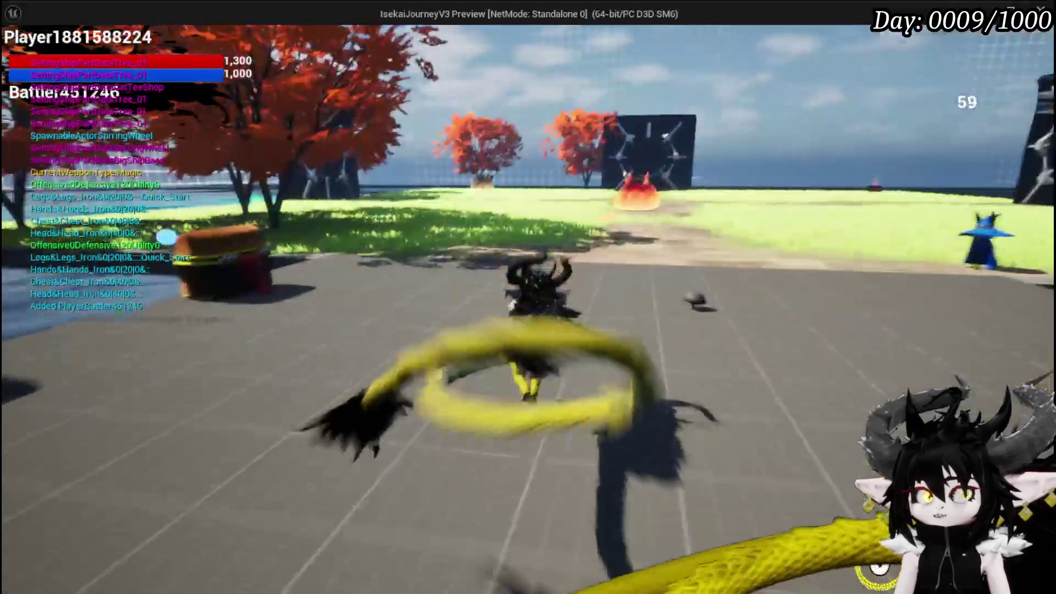
key(w)
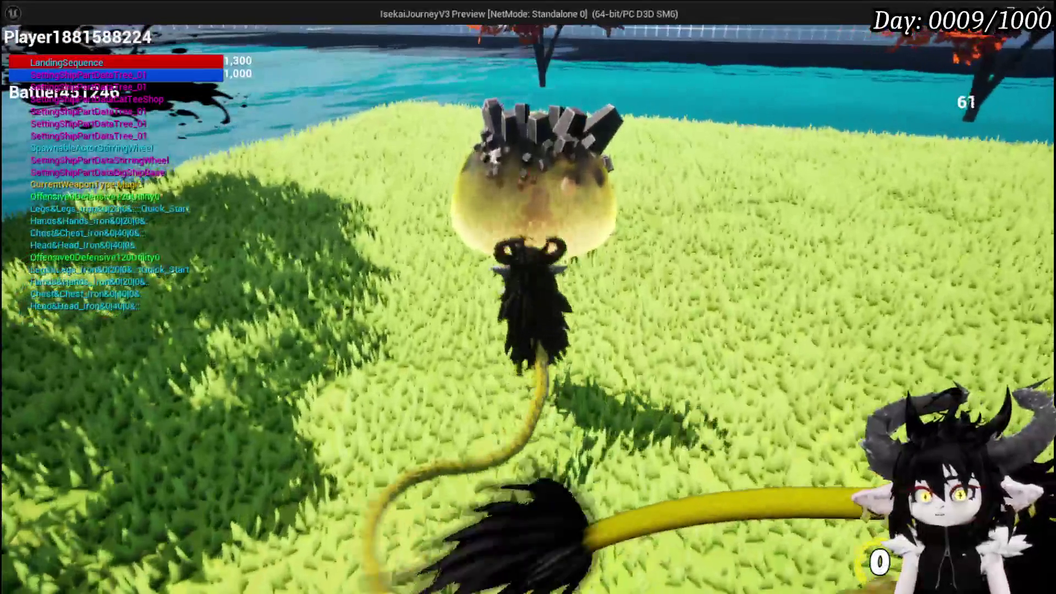
Step: Walk into the rock mound, start the slime battle and attack with Splash Move
key(w)
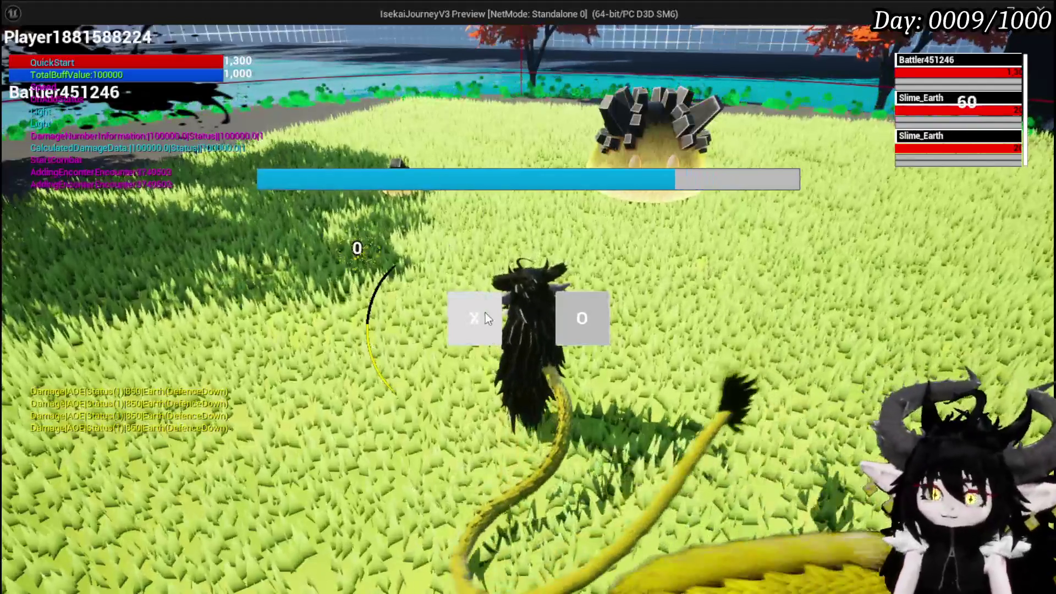
click(485, 312)
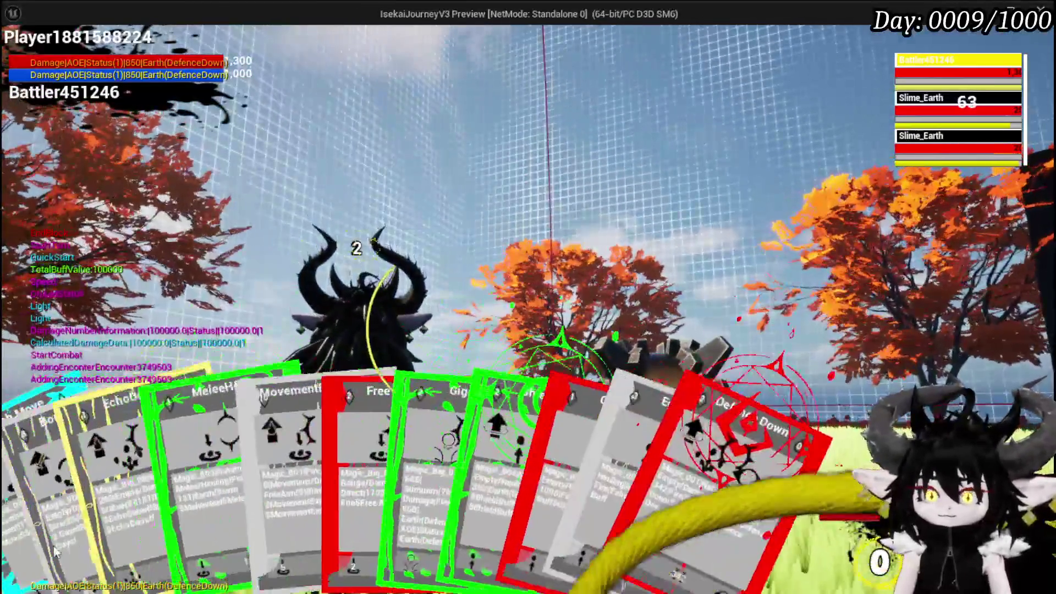
click(71, 434)
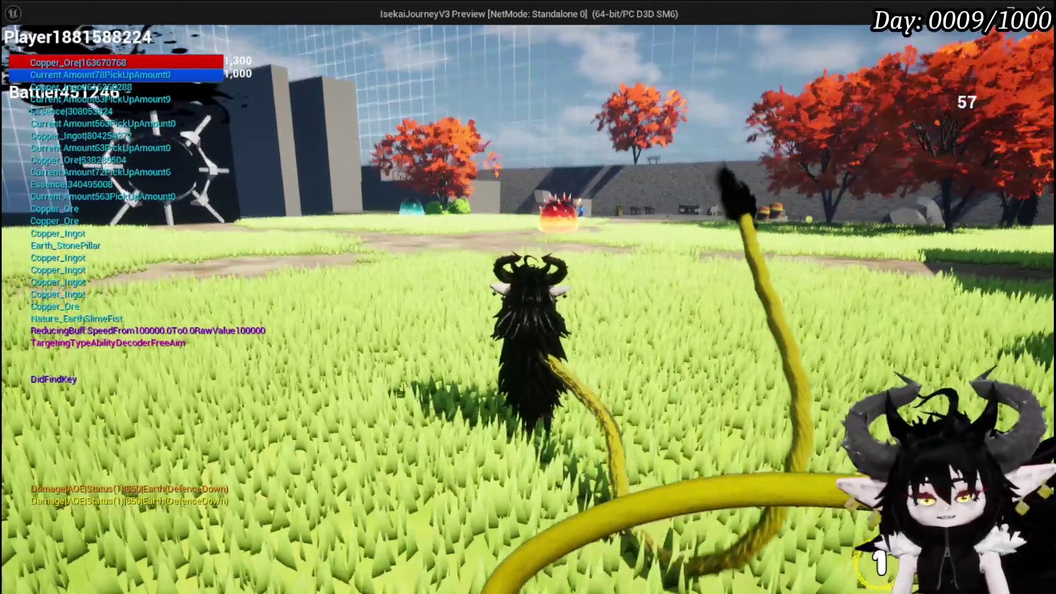
Step: Run and jump across the grass field past the spiked wheel toward the gated wall
key(w)
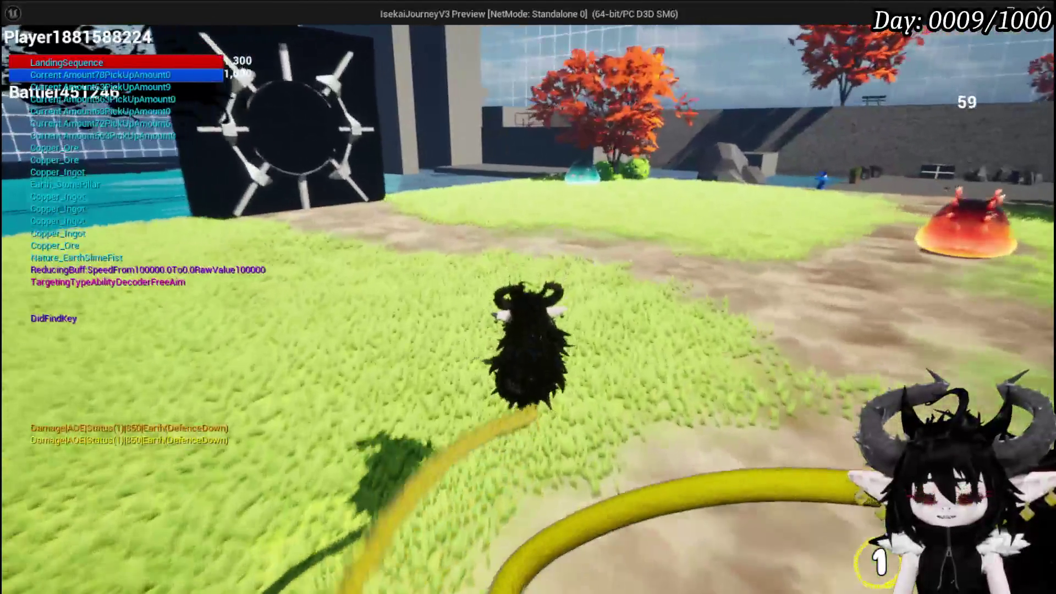
key(space)
key(w)
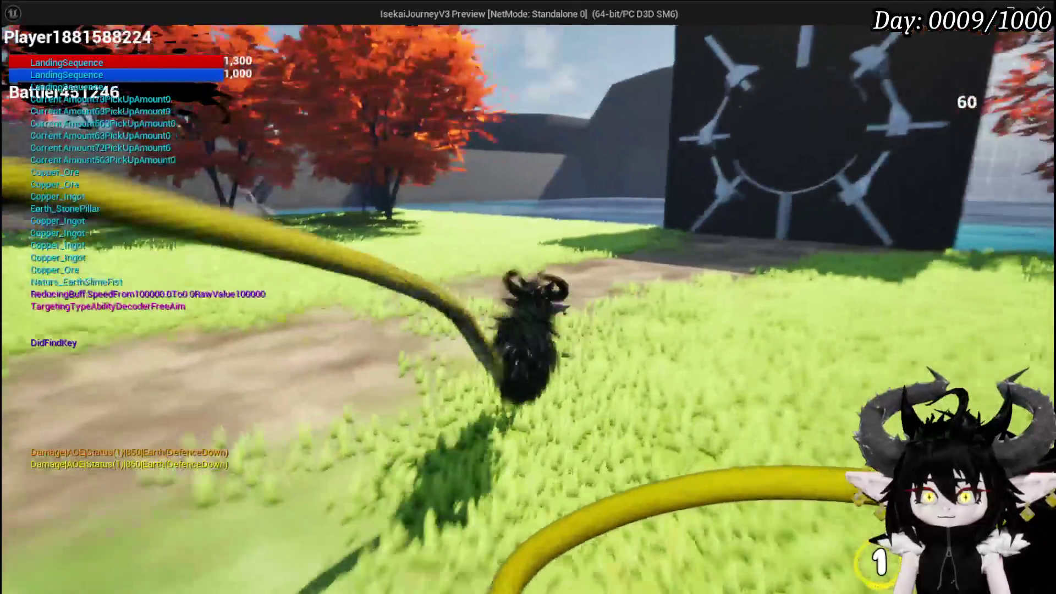
key(w)
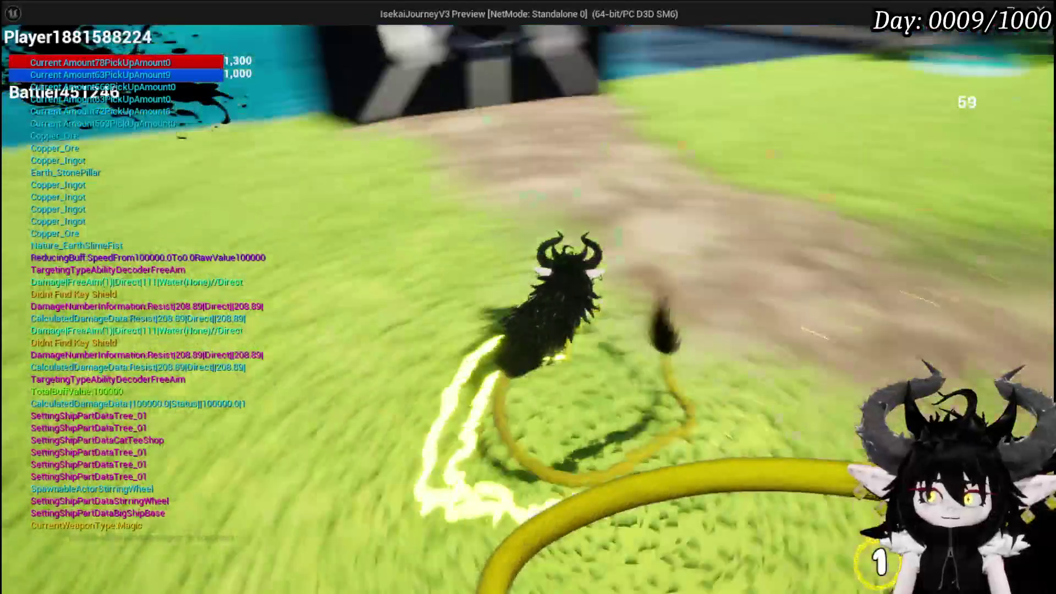
Step: Keep running across the field toward the black gate panel, then bring up the Settings menu with Esc
key(space)
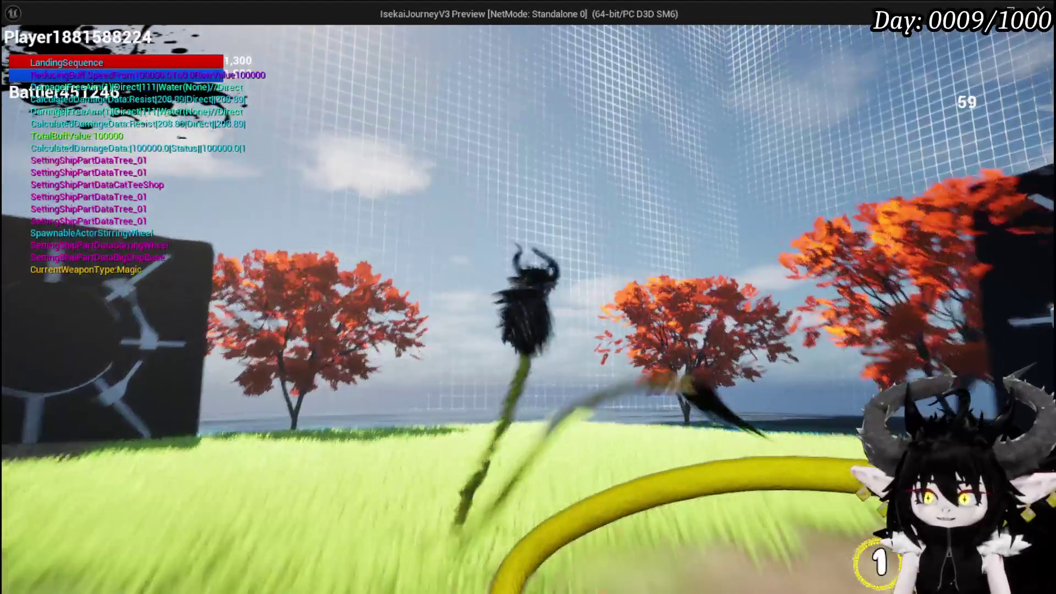
key(w)
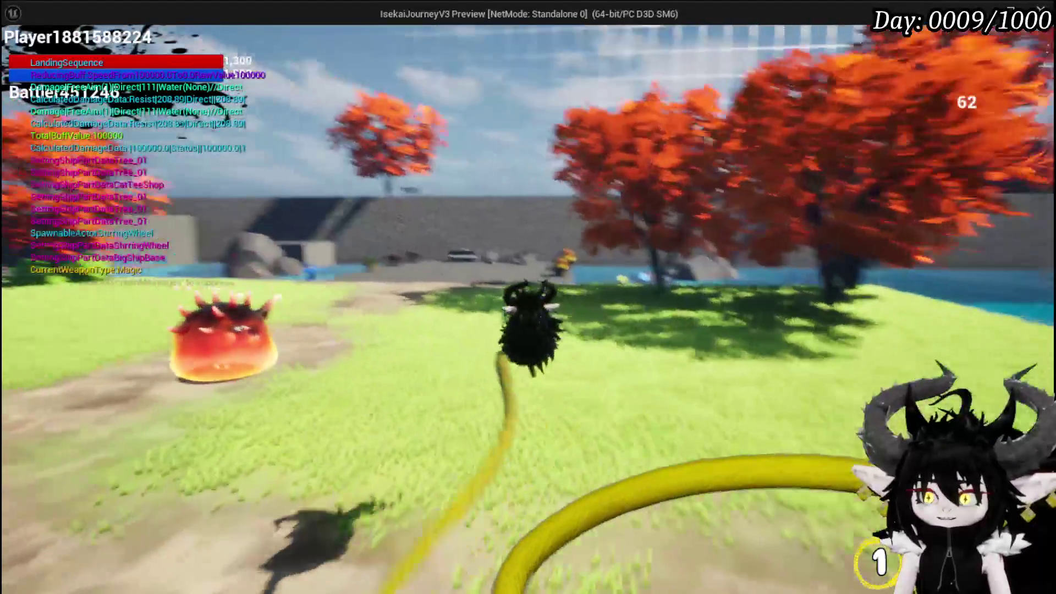
key(w)
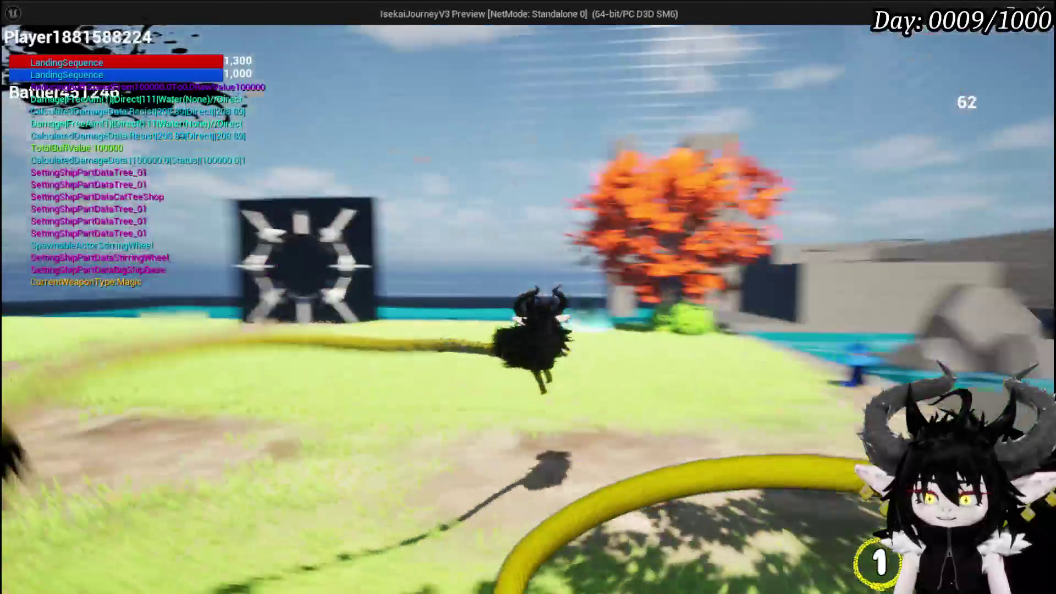
key(w)
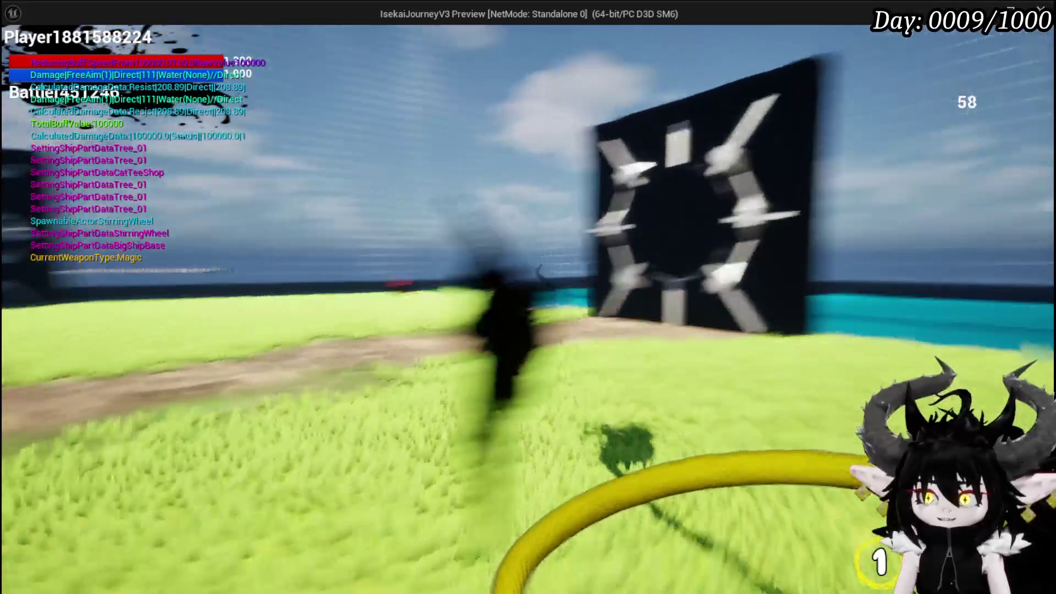
key(w)
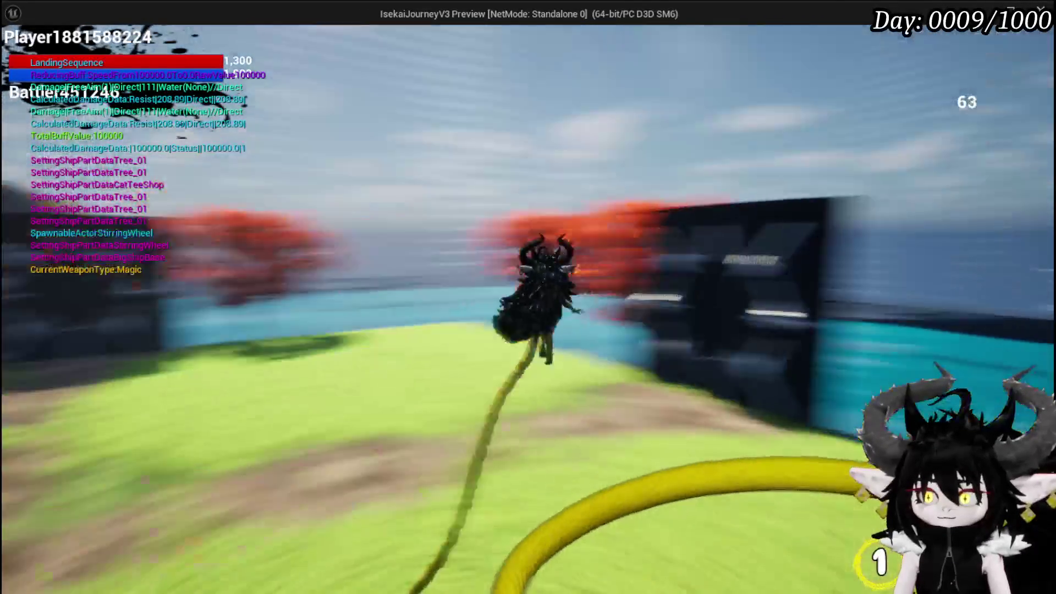
key(w)
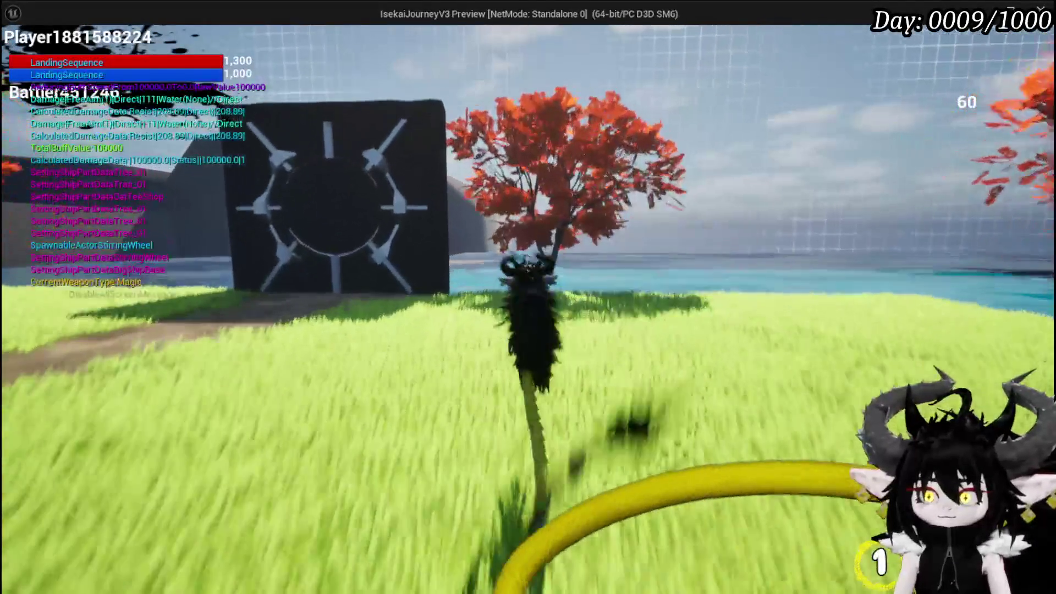
key(w)
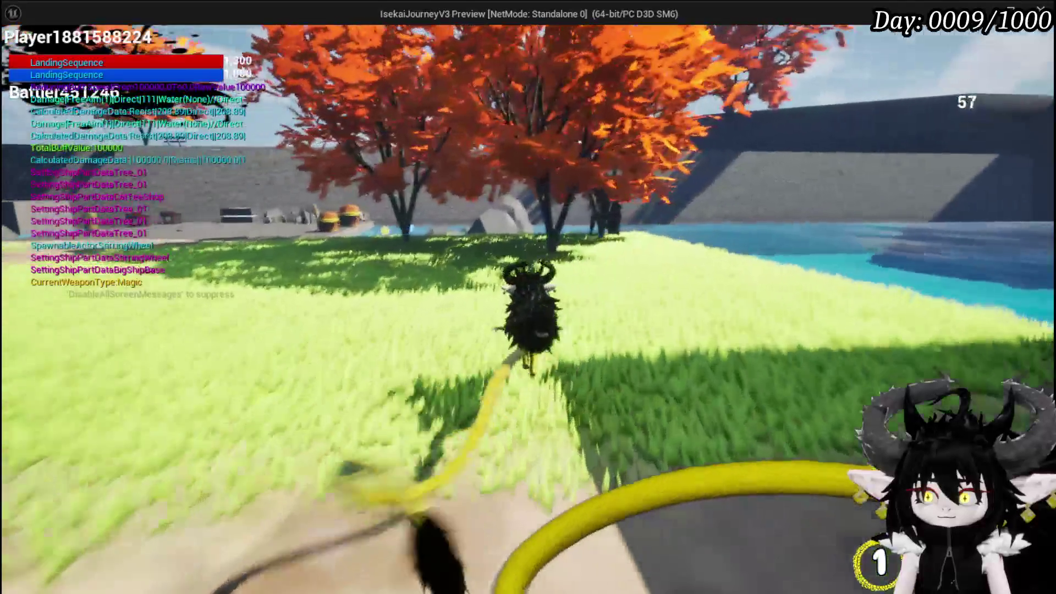
key(Escape)
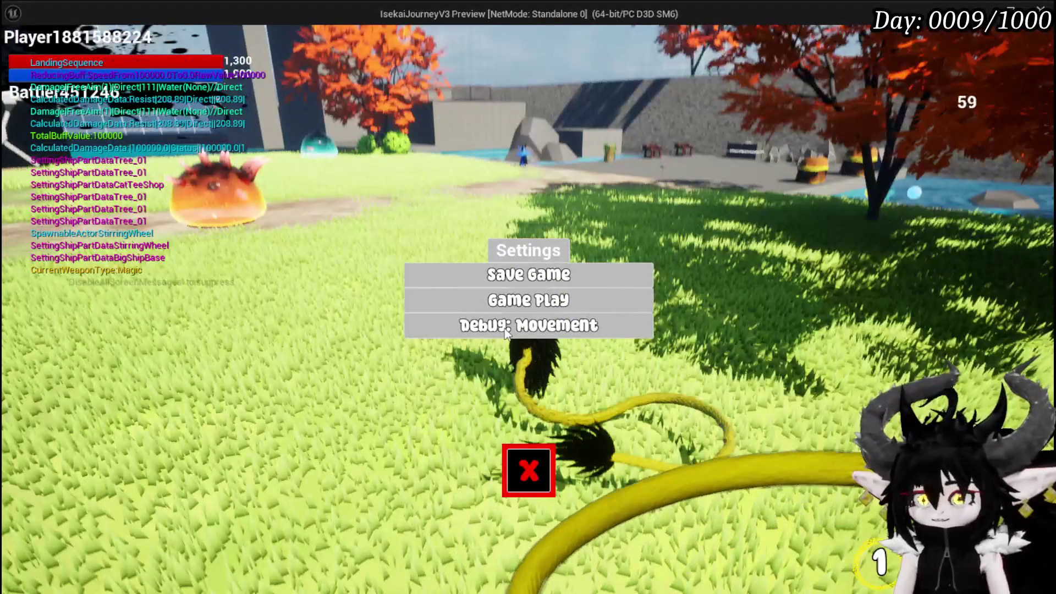
Step: Turn on Debug: Movement, close Settings, and jump across the field toward the sun-emblem wall
click(490, 334)
click(523, 478)
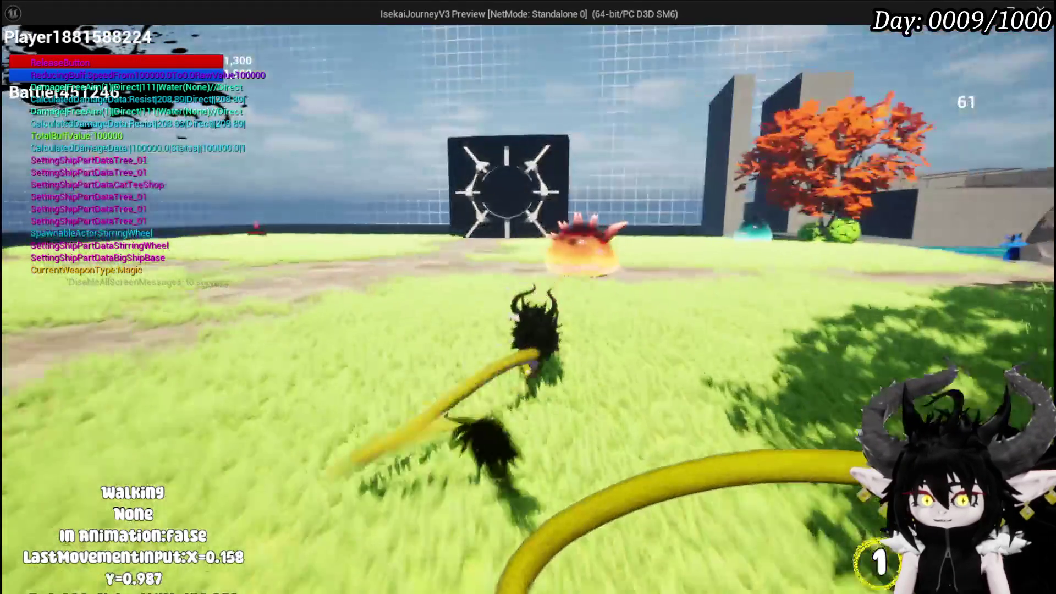
key(space)
key(space)
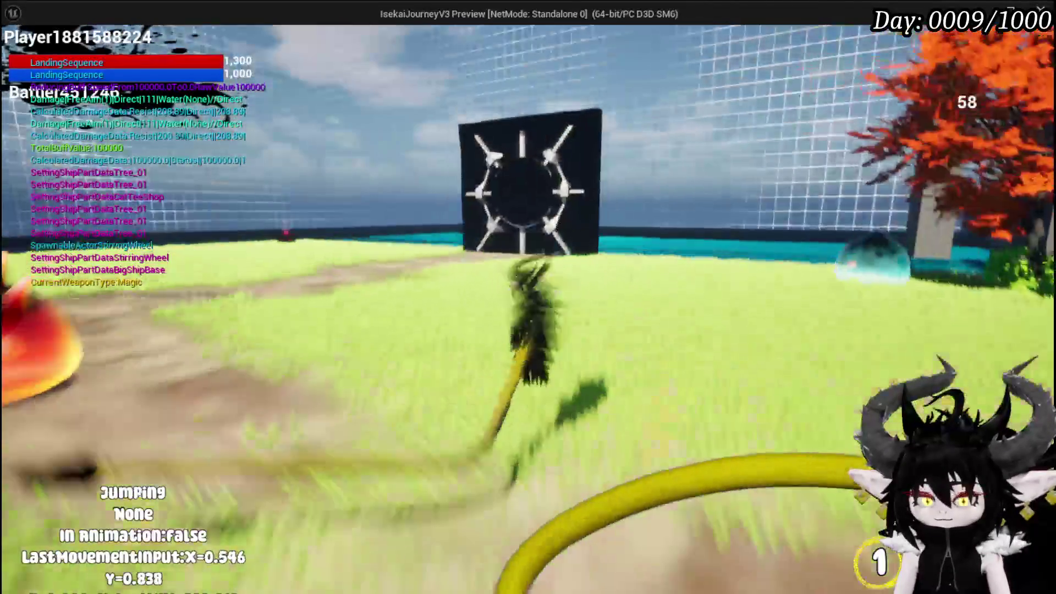
key(space)
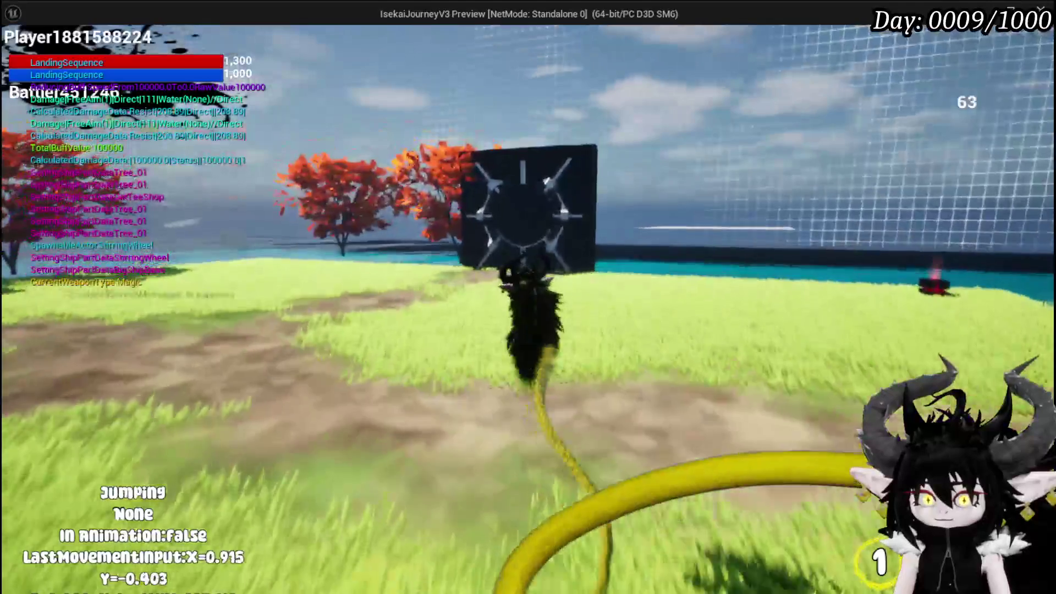
key(space)
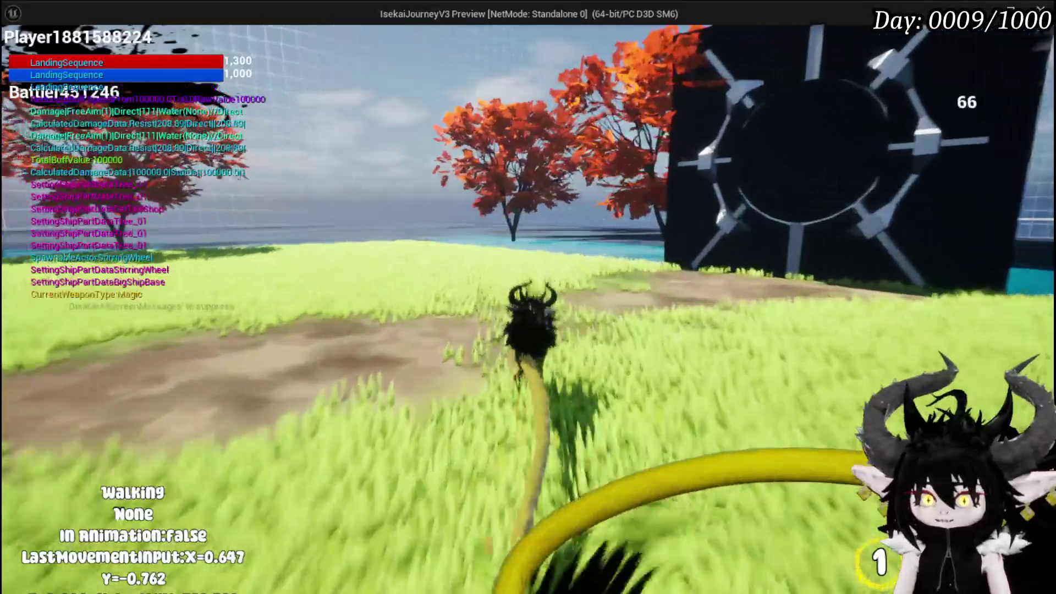
key(space)
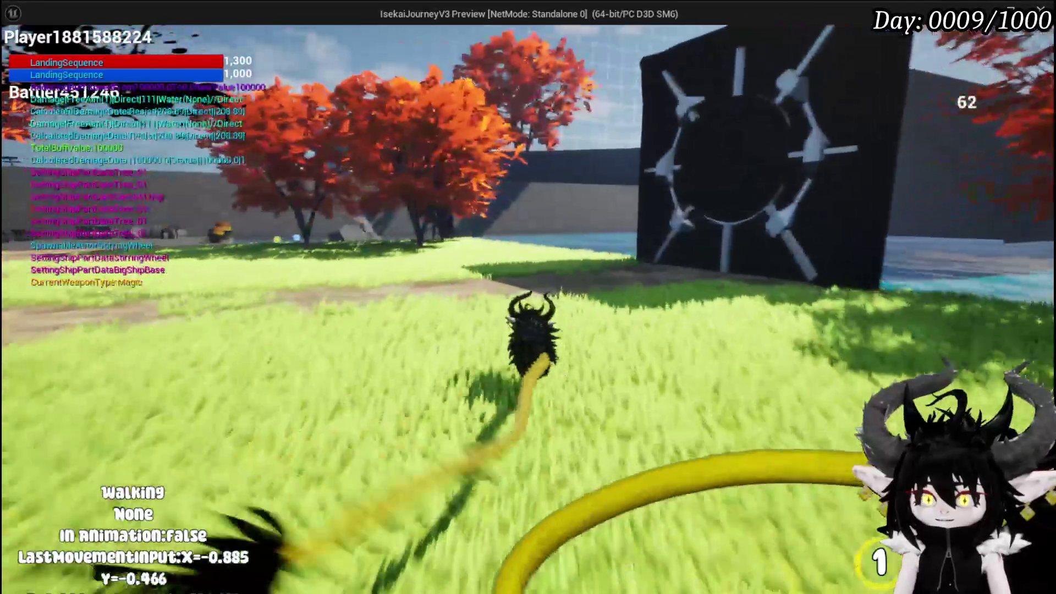
Step: Keep jumping and double-jumping toward the red trees and water, then stop play with Esc
key(space)
key(space)
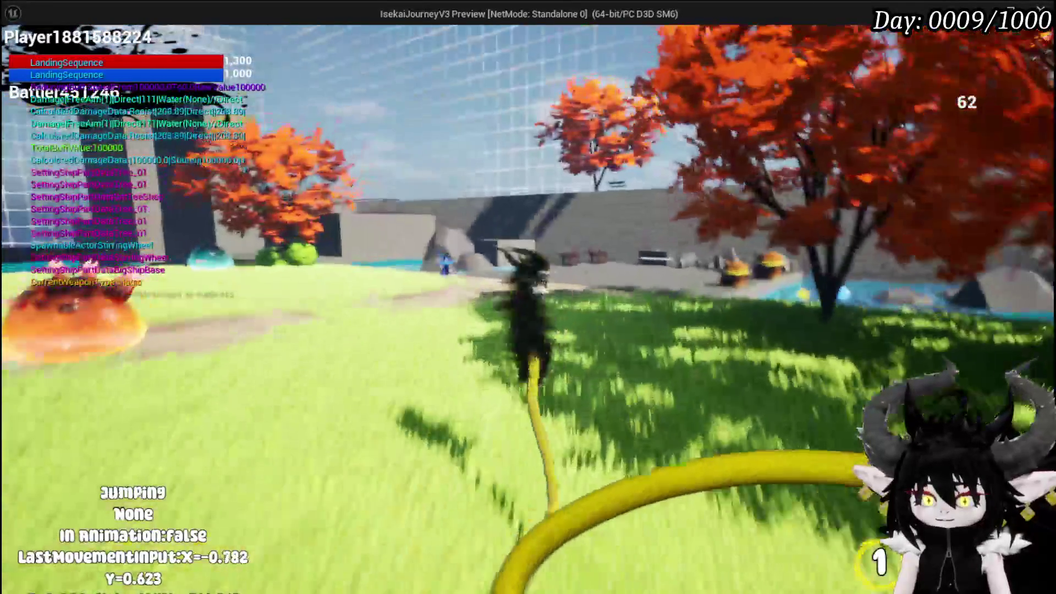
key(space)
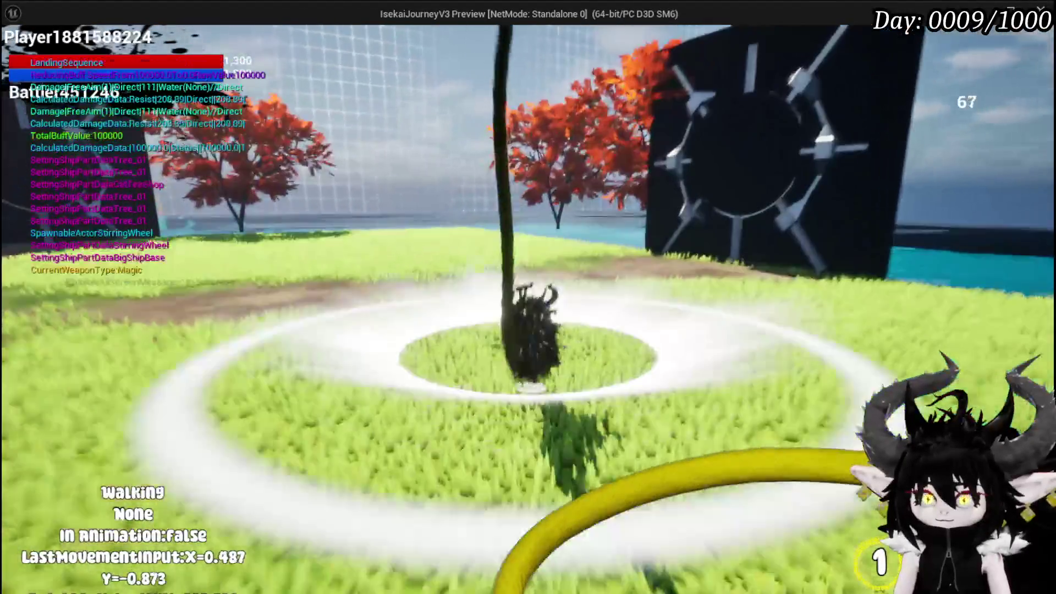
key(space)
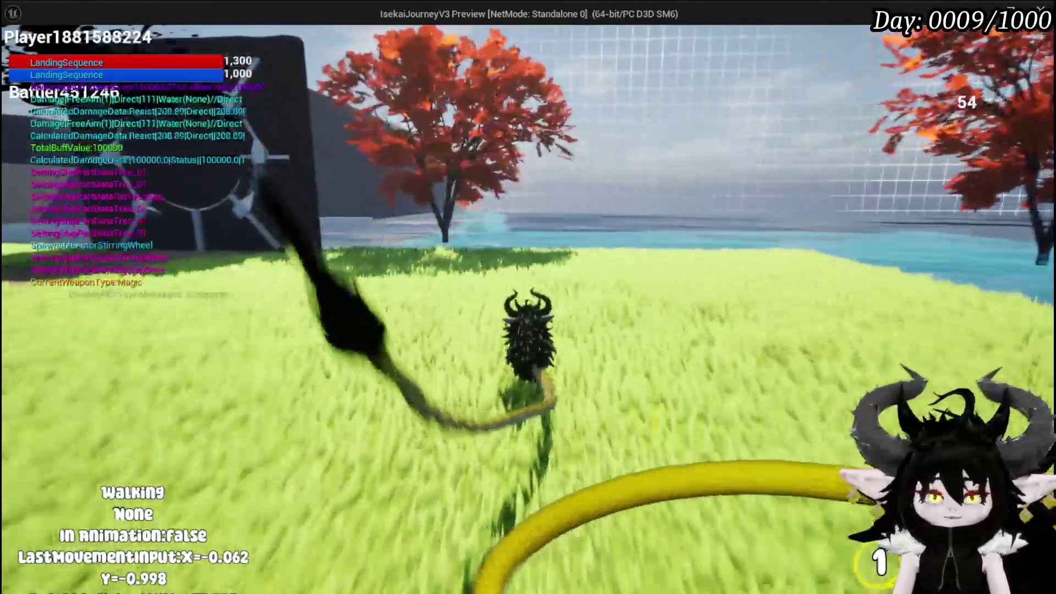
key(space)
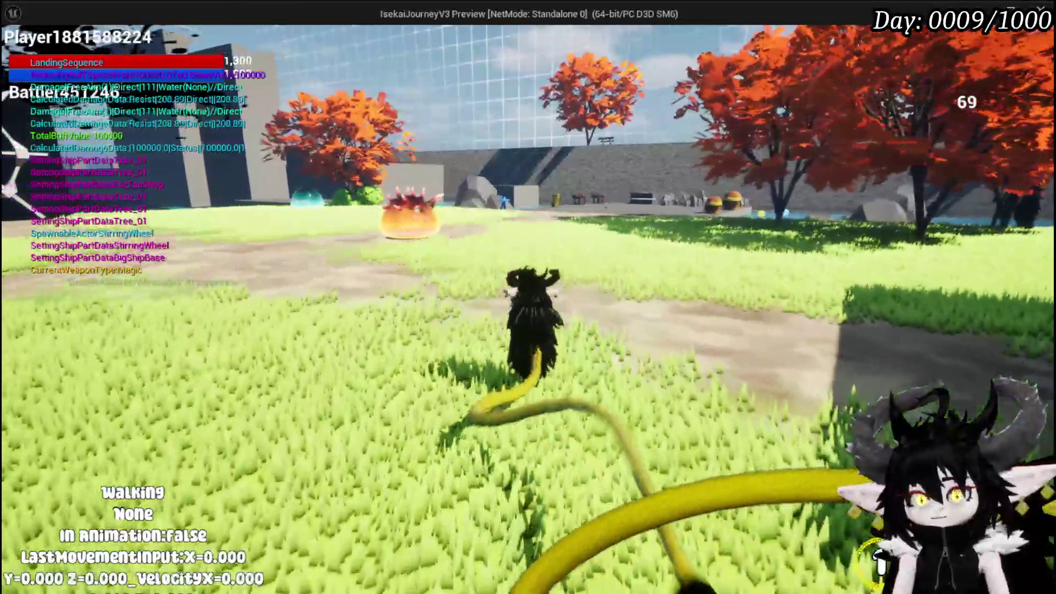
key(Escape)
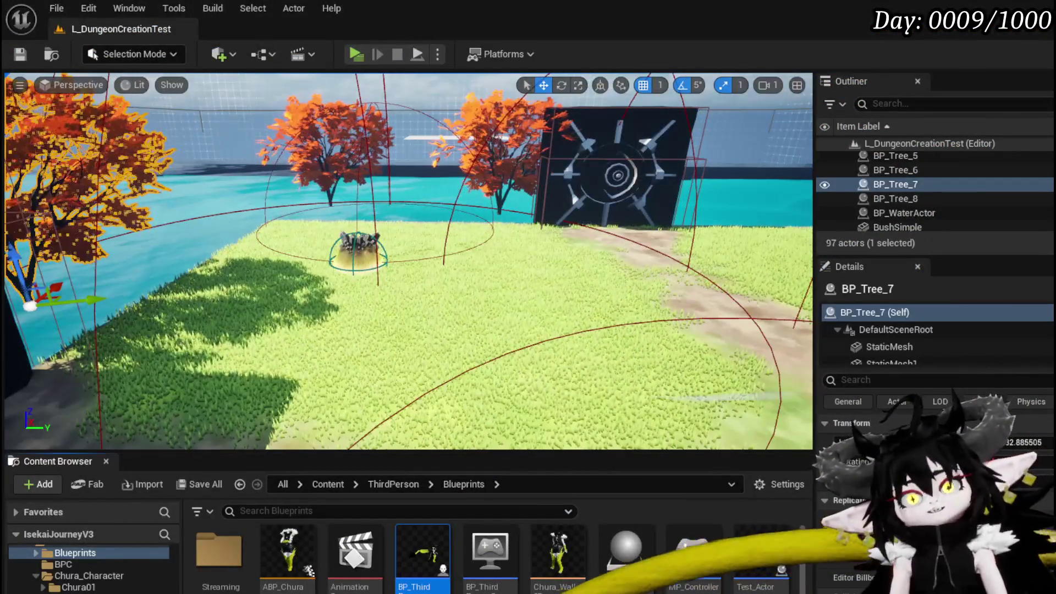
Step: Save all modified packages with Ctrl+S, and later end the play session with Esc
key(ctrl+s)
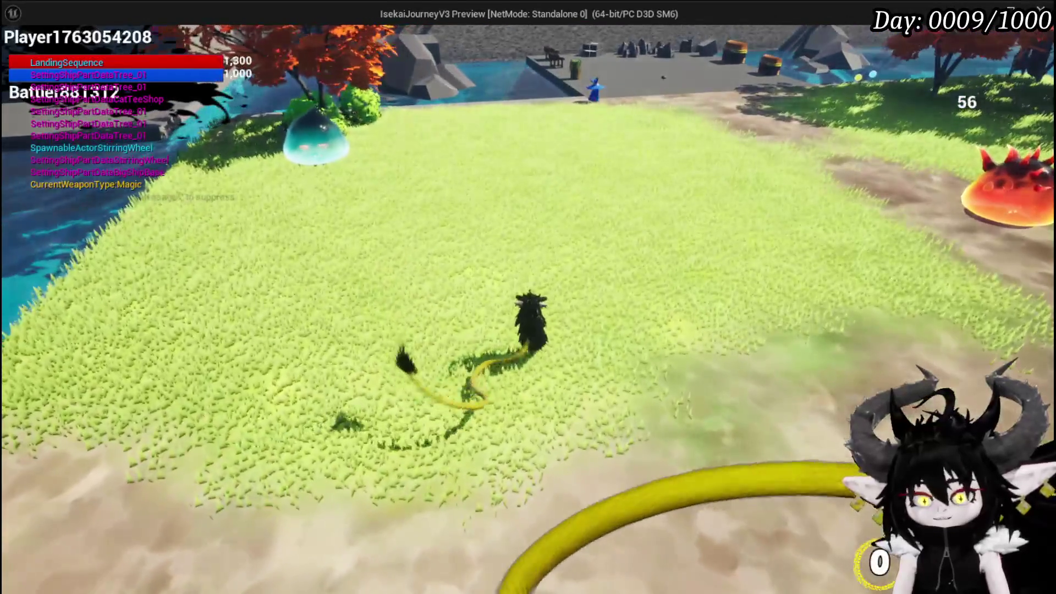
key(Escape)
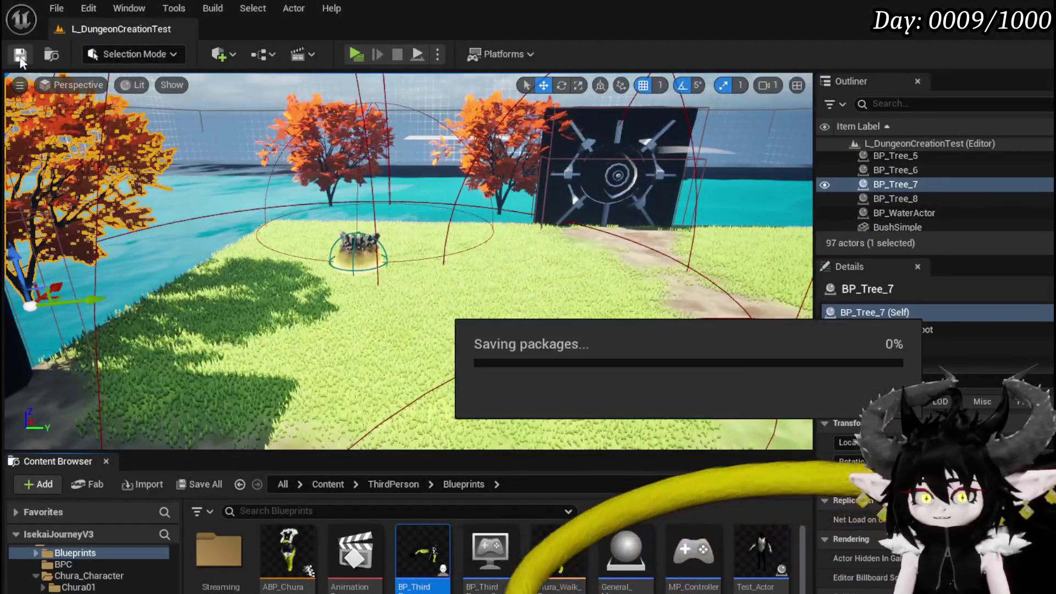
Step: Scroll through the Content Browser folder tree to browse the Systems folders
scroll(88, 566, down, 5)
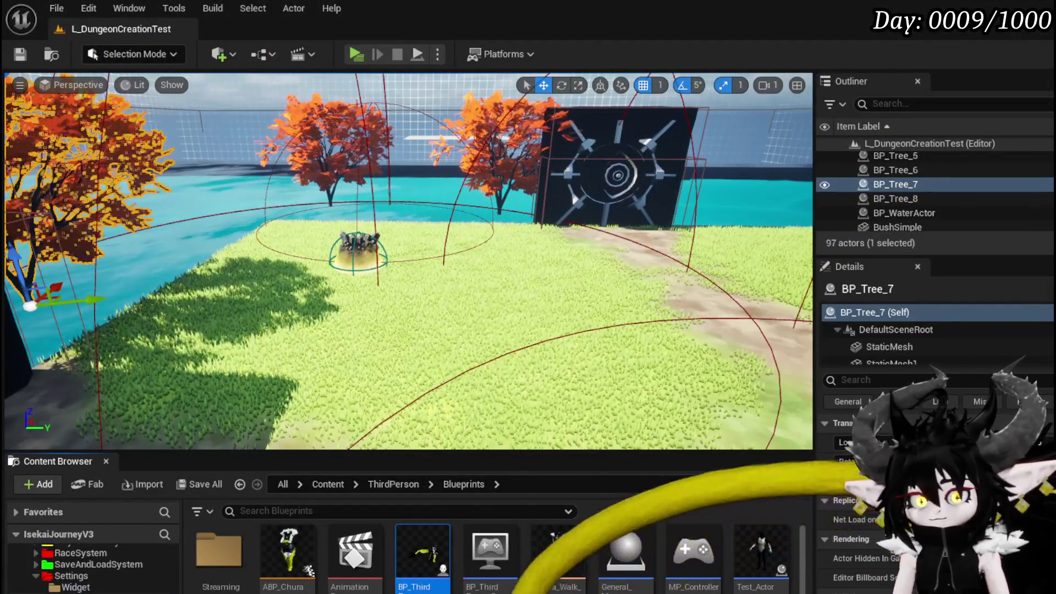
scroll(111, 562, up, 3)
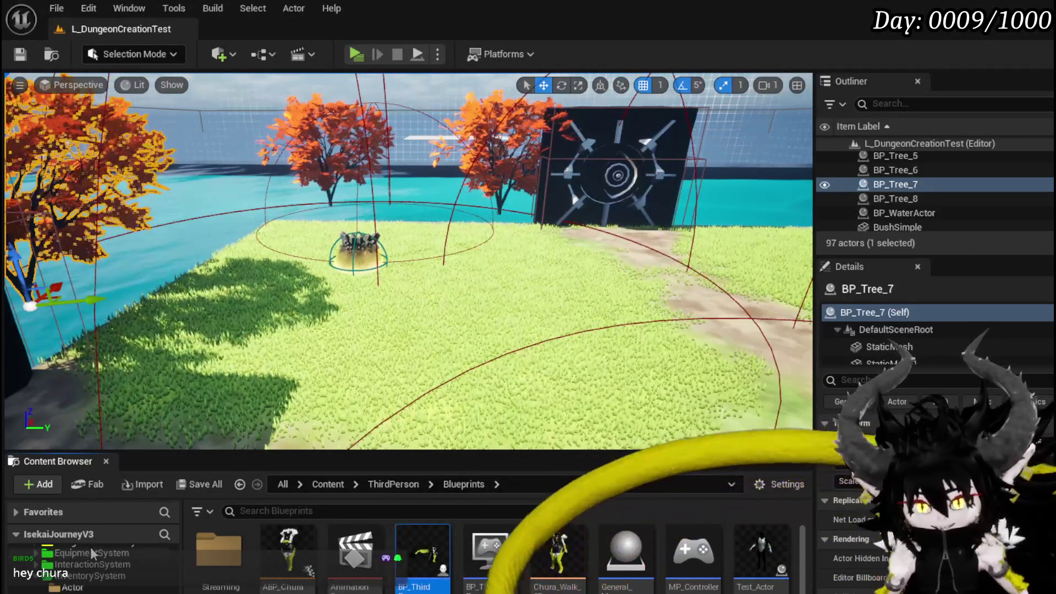
Step: Show the Systems > BPC folder's Blueprint classes in the Content Browser
scroll(91, 547, down, 2)
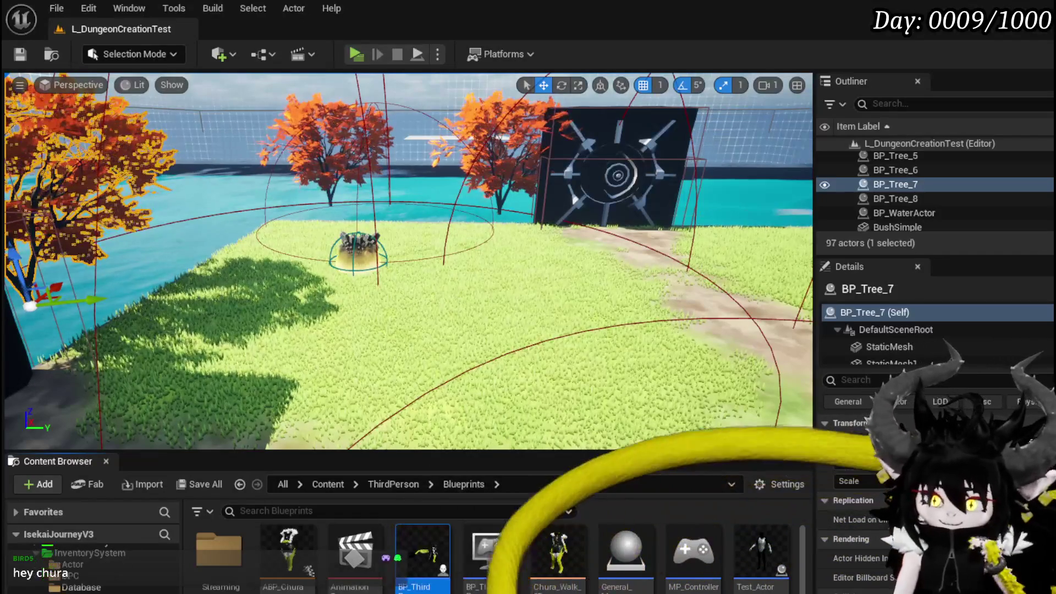
scroll(90, 570, up, 2)
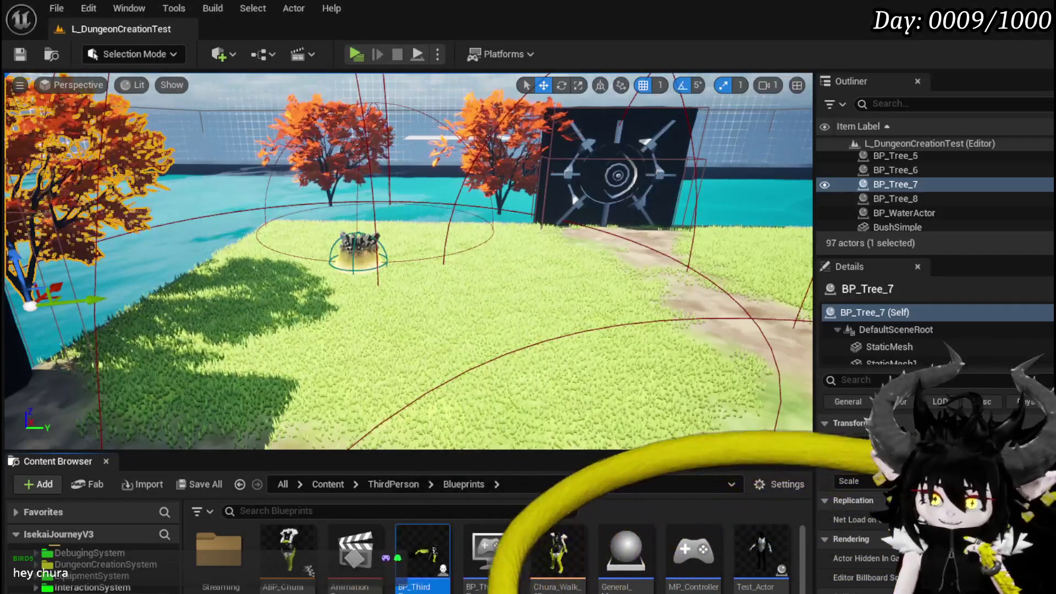
scroll(90, 570, up, 2)
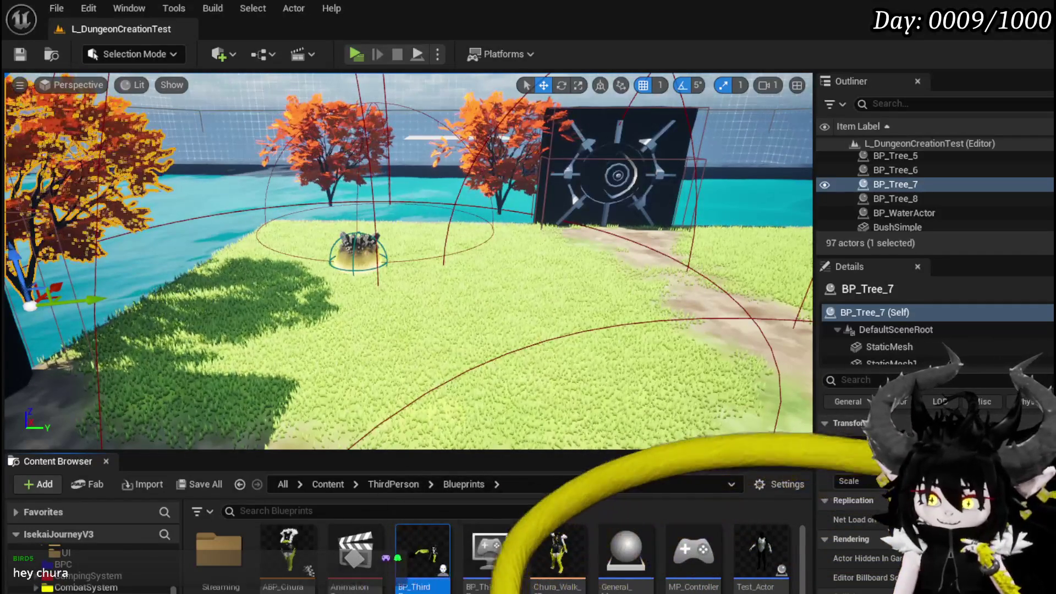
double_click(64, 564)
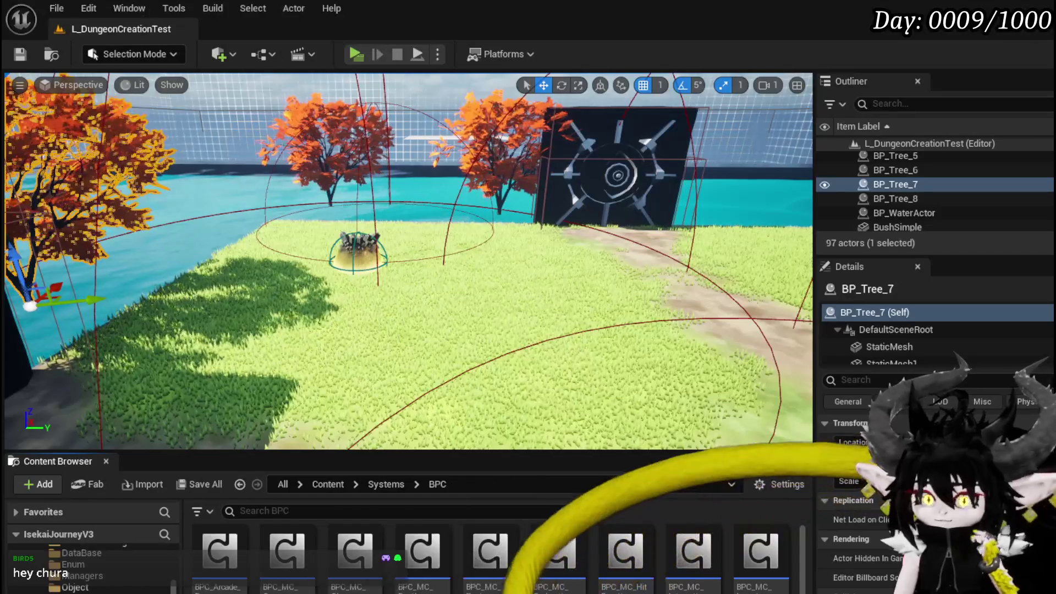
Step: Open BPC_MC_PlatformerMovement for editing, showing its WalkMovement function graph
scroll(490, 555, down, 1)
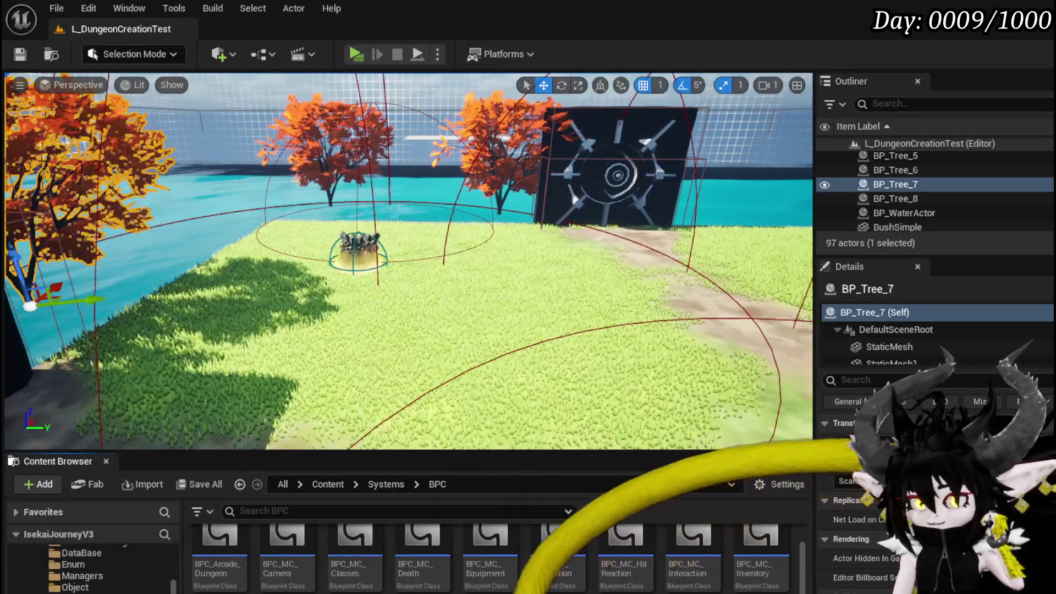
scroll(490, 556, up, 1)
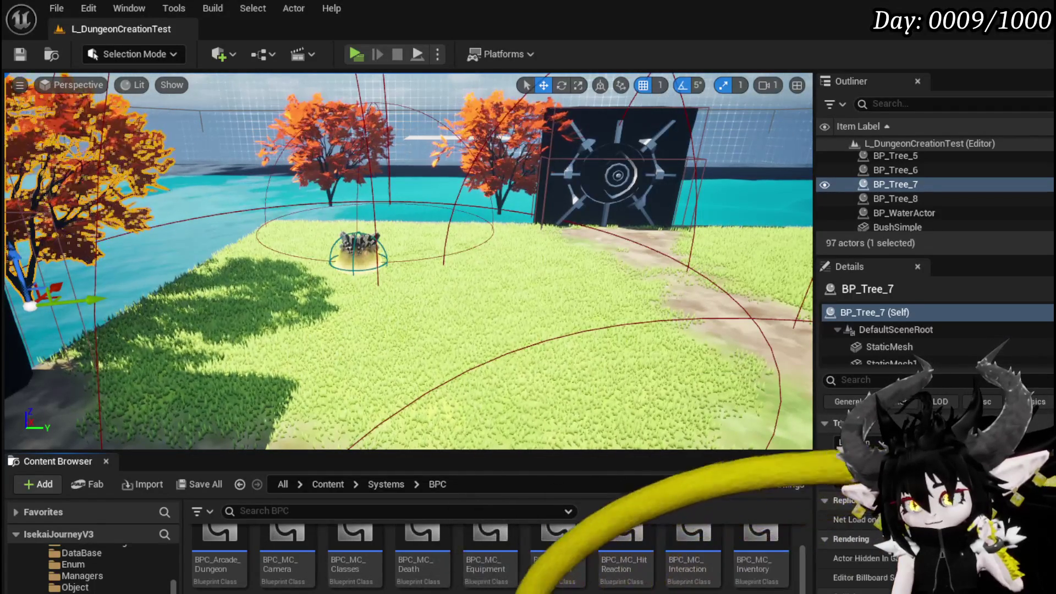
double_click(475, 535)
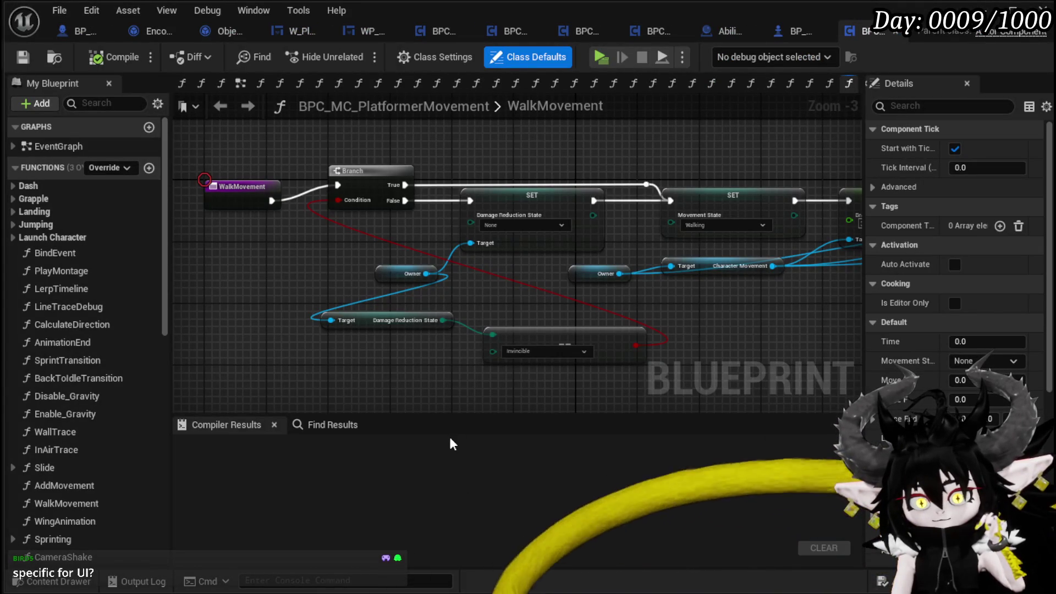
Step: Save BPC_MC_PlatformerMovement, return to the level, and start a new play session
click(37, 51)
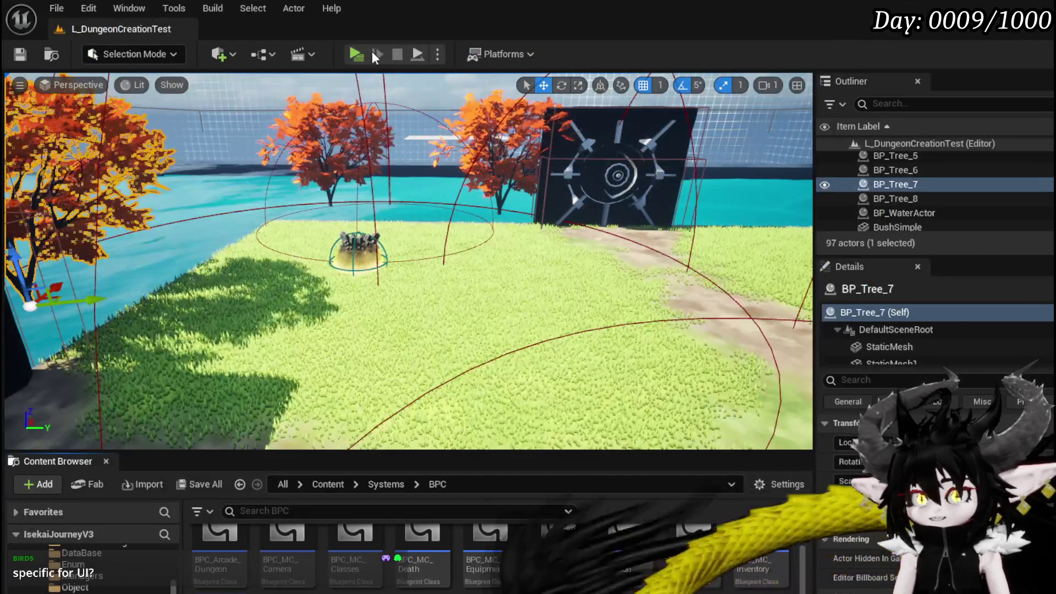
click(356, 54)
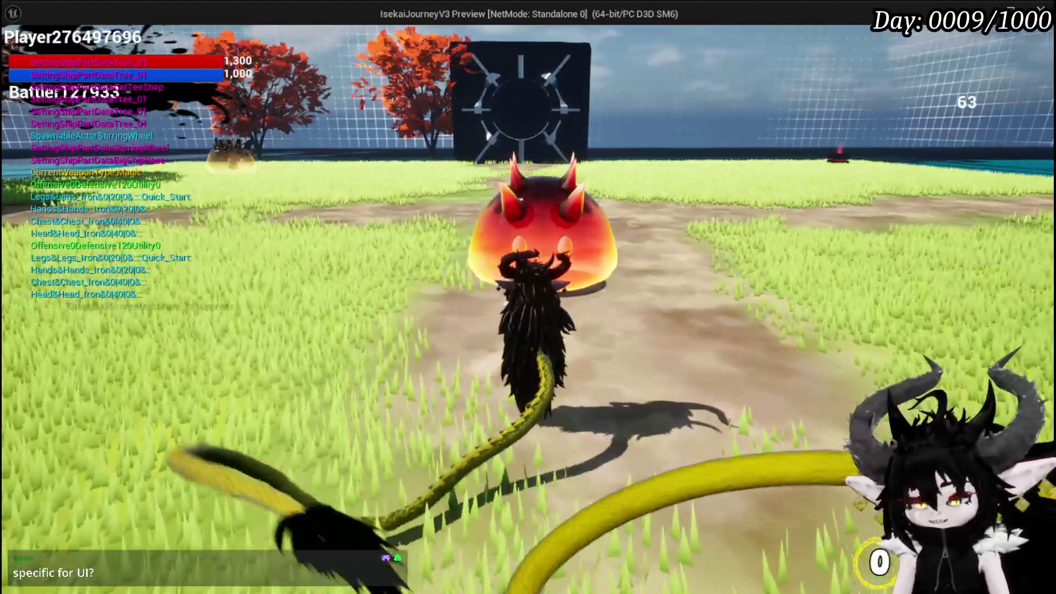
Step: Set Game Play's Take Turn option to Both, then engage the fire slime in battle
key(Tab)
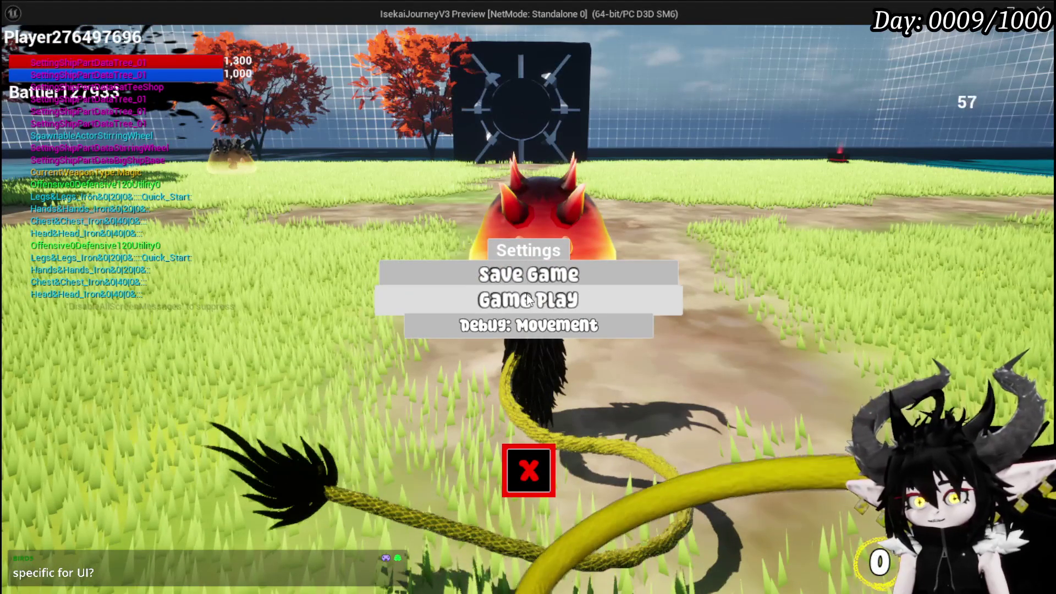
click(551, 300)
click(334, 129)
click(335, 128)
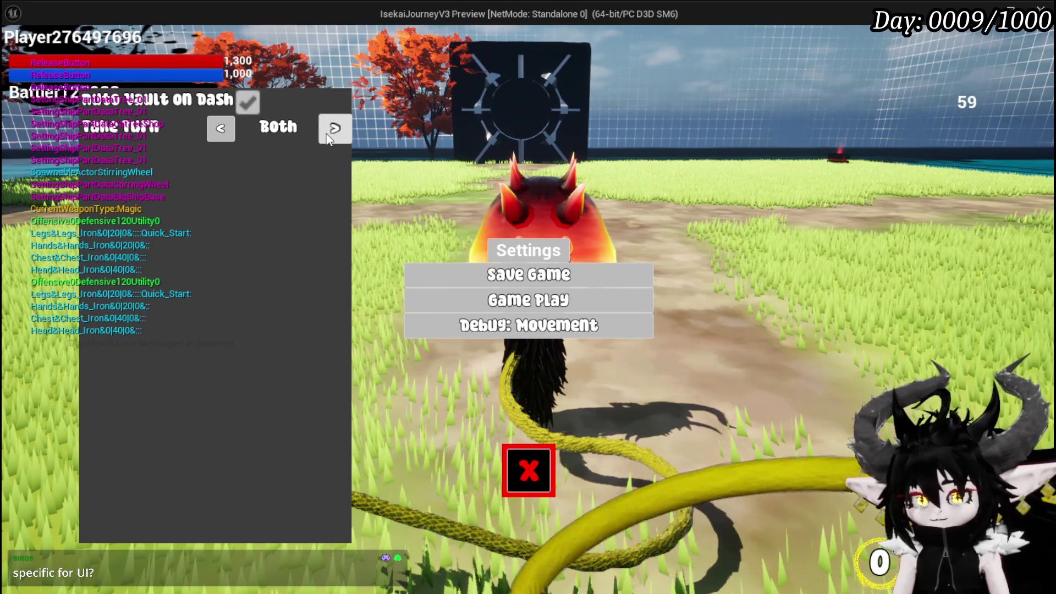
key(Tab)
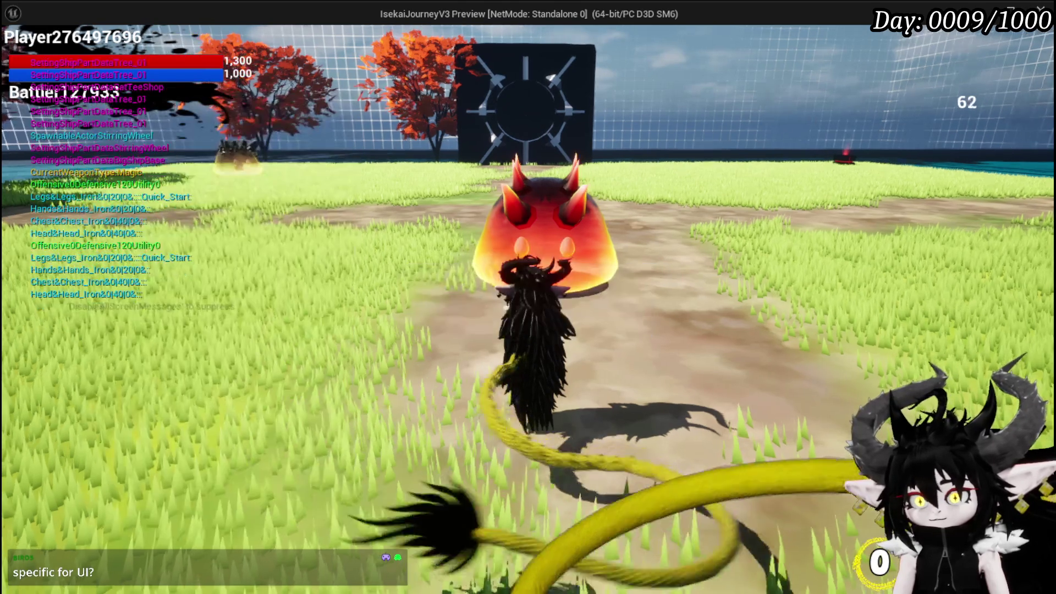
key(w)
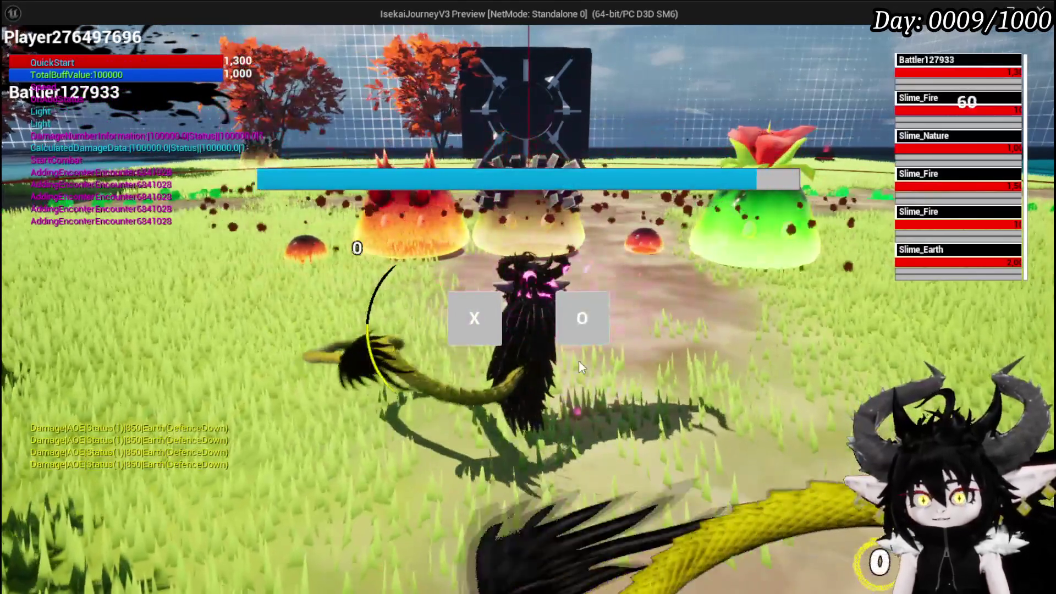
click(581, 322)
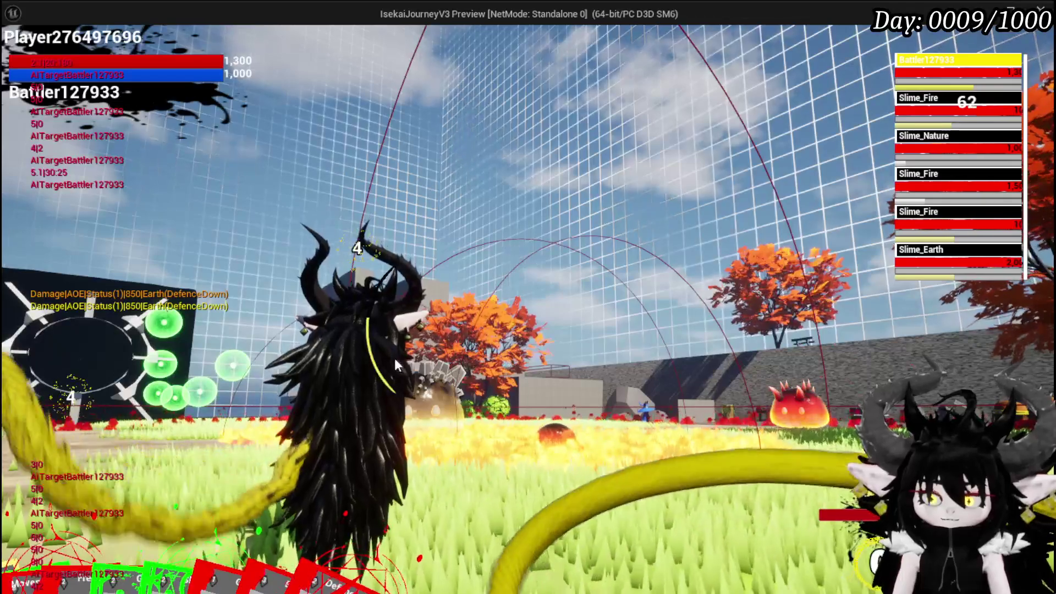
Step: Cast Splash Move on the fire slime for 134 damage, then select Splash Move again
key(Tab)
click(33, 517)
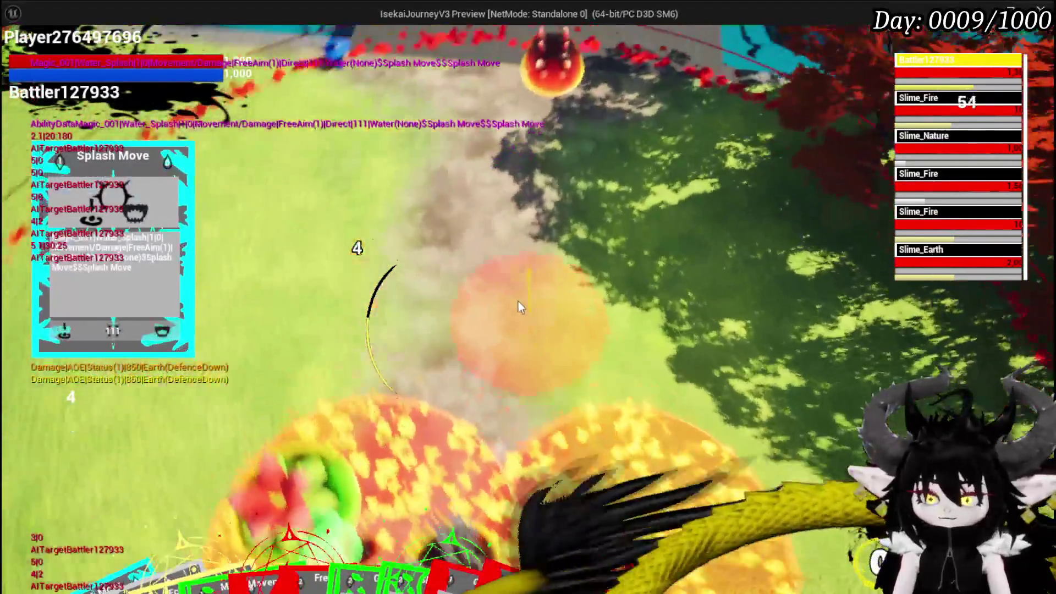
click(518, 302)
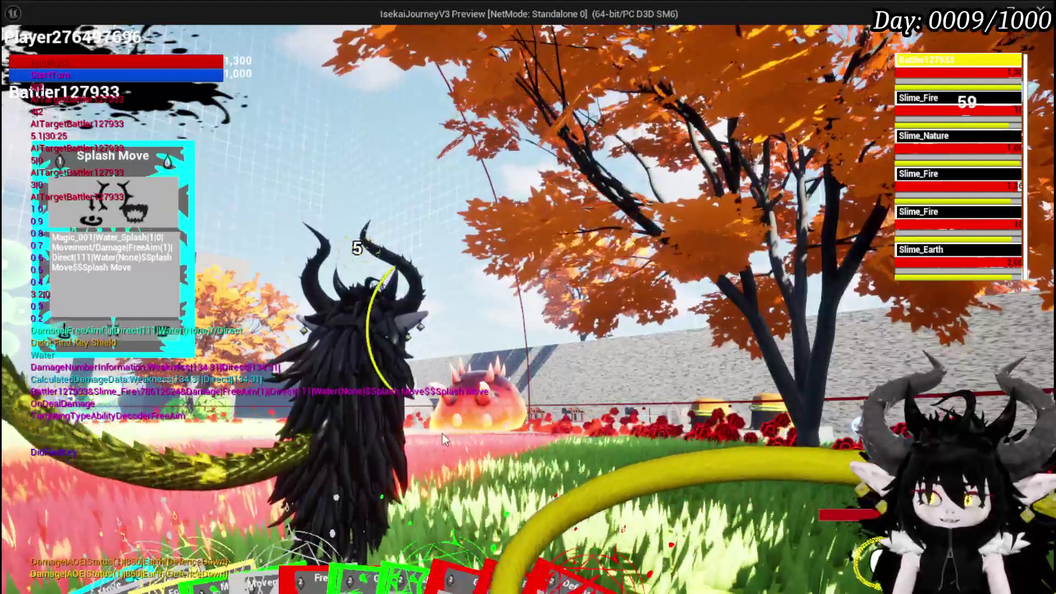
mouse_move(44, 530)
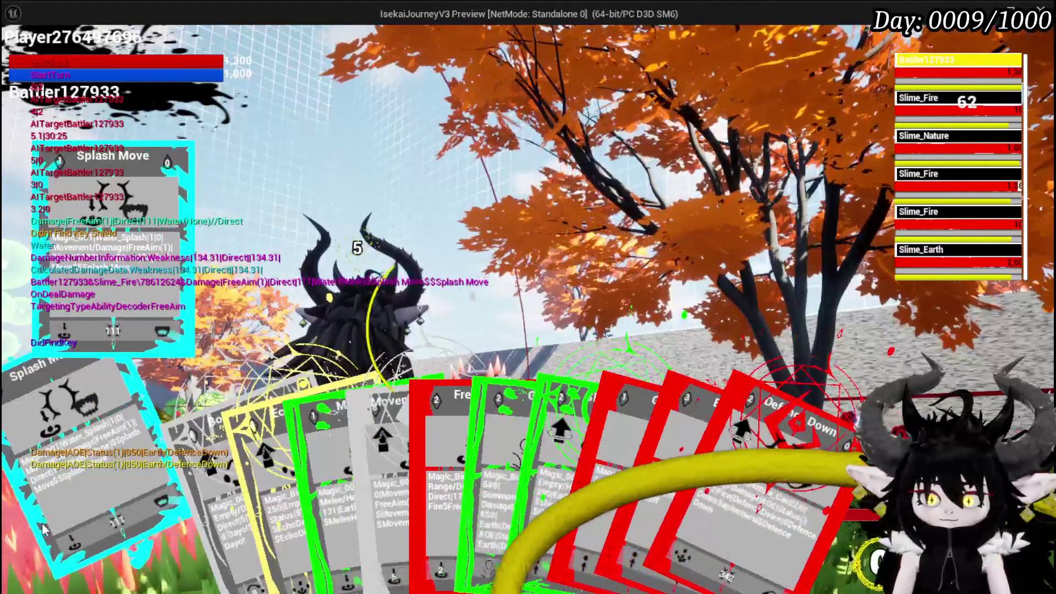
click(54, 527)
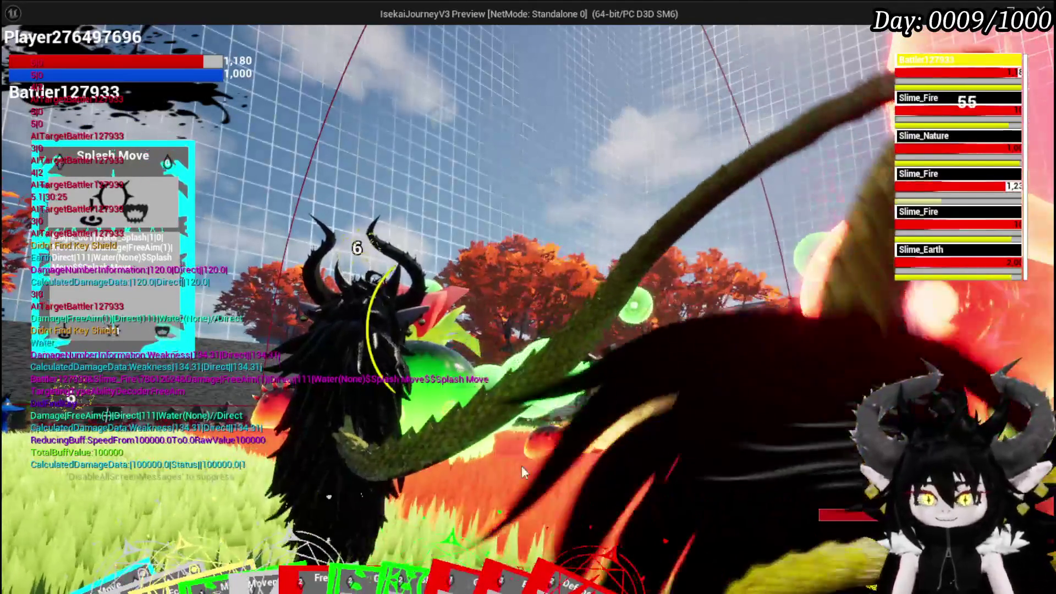
Step: Fire Splash Move over the slime group, then return to the editor and stop play
mouse_move(535, 550)
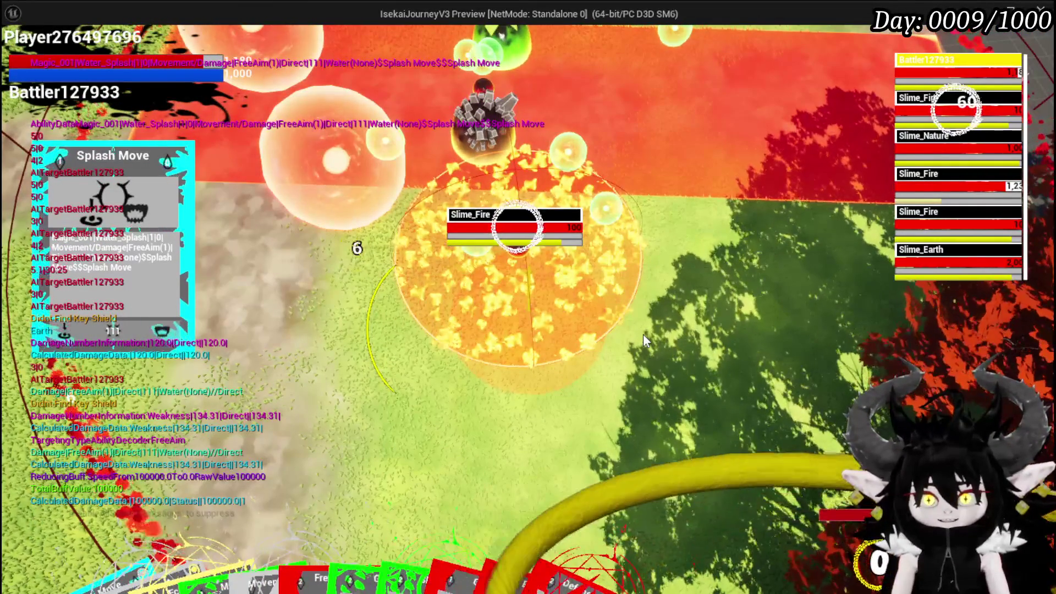
click(643, 335)
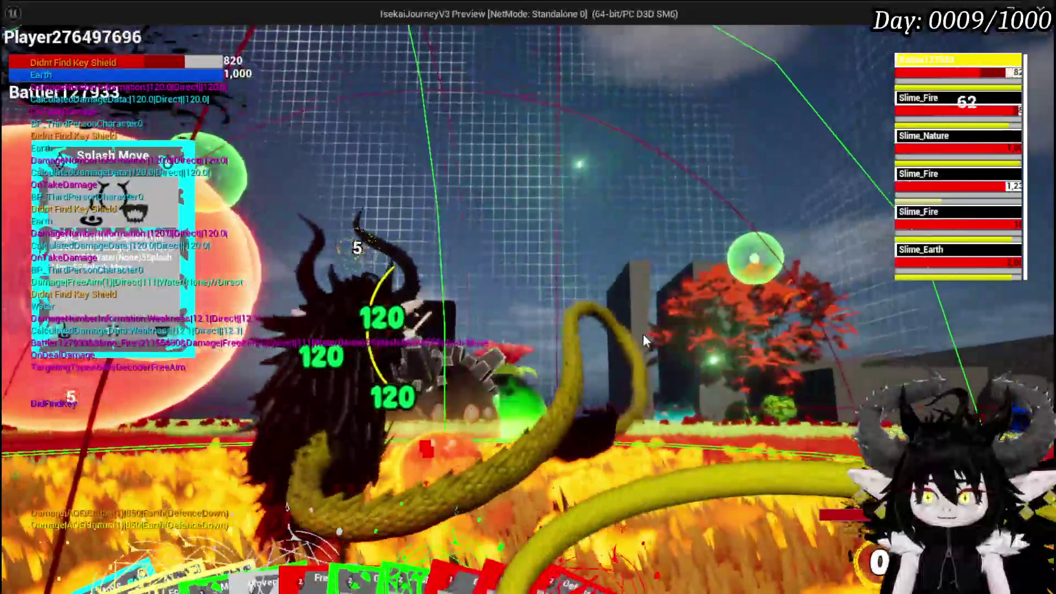
key(alt+Tab)
key(Escape)
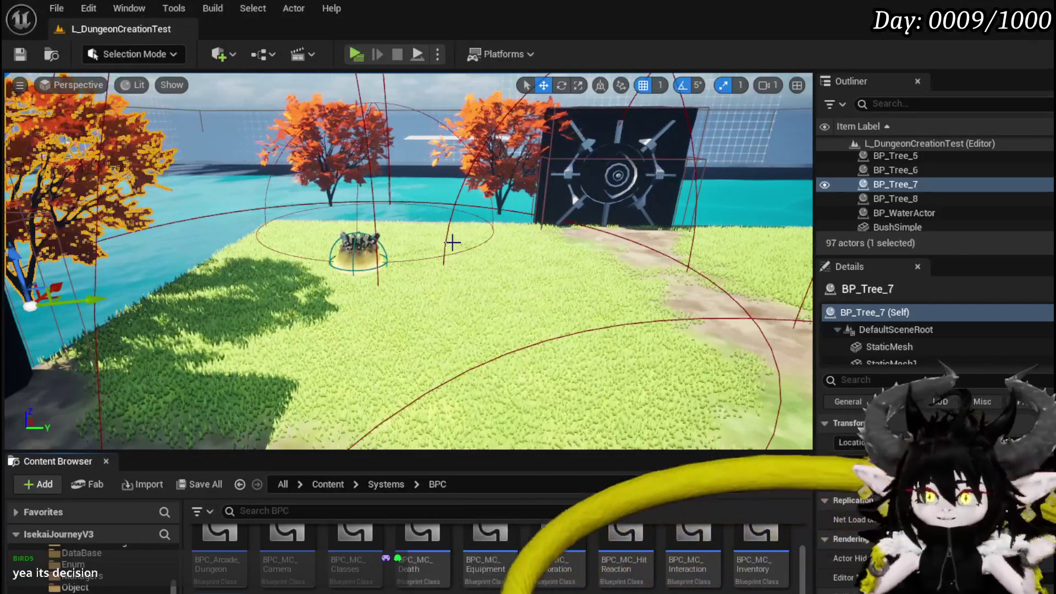
Step: Start a play-test and run the character along the stone walkways onto the gridded block
drag(406, 172, 529, 68)
click(355, 53)
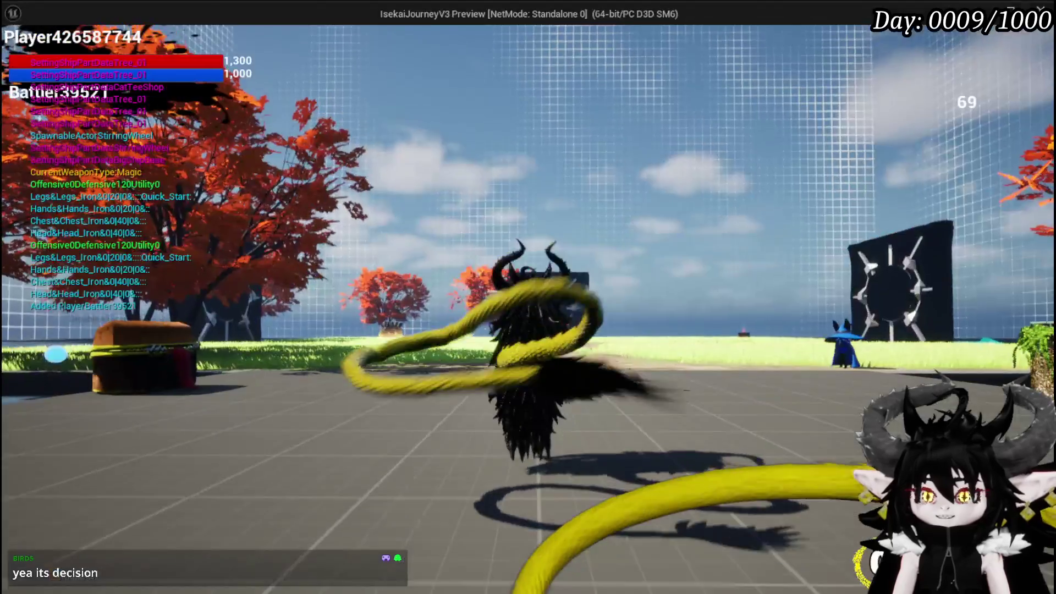
key(w)
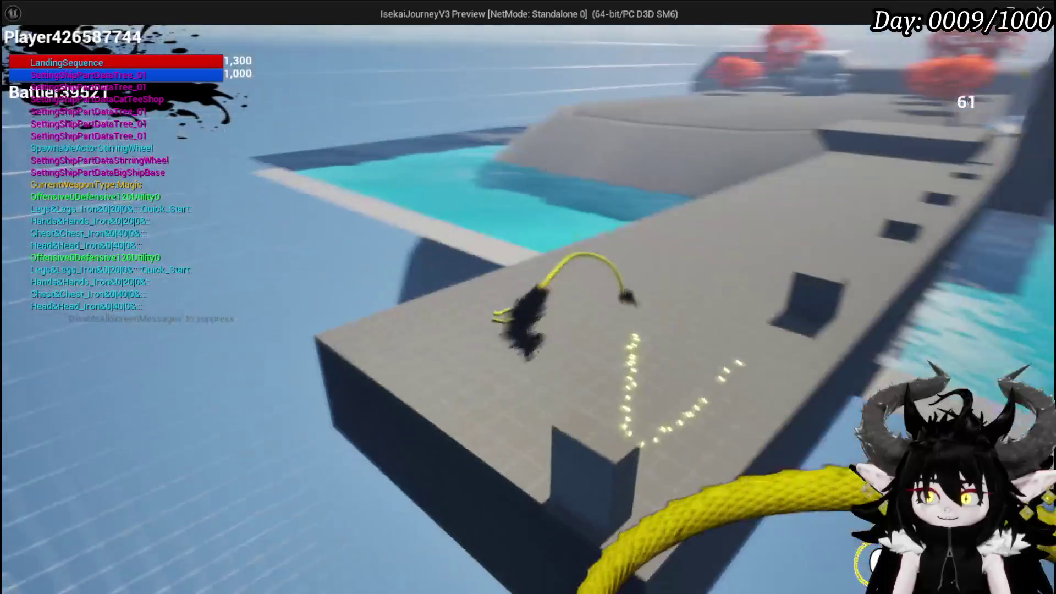
key(w)
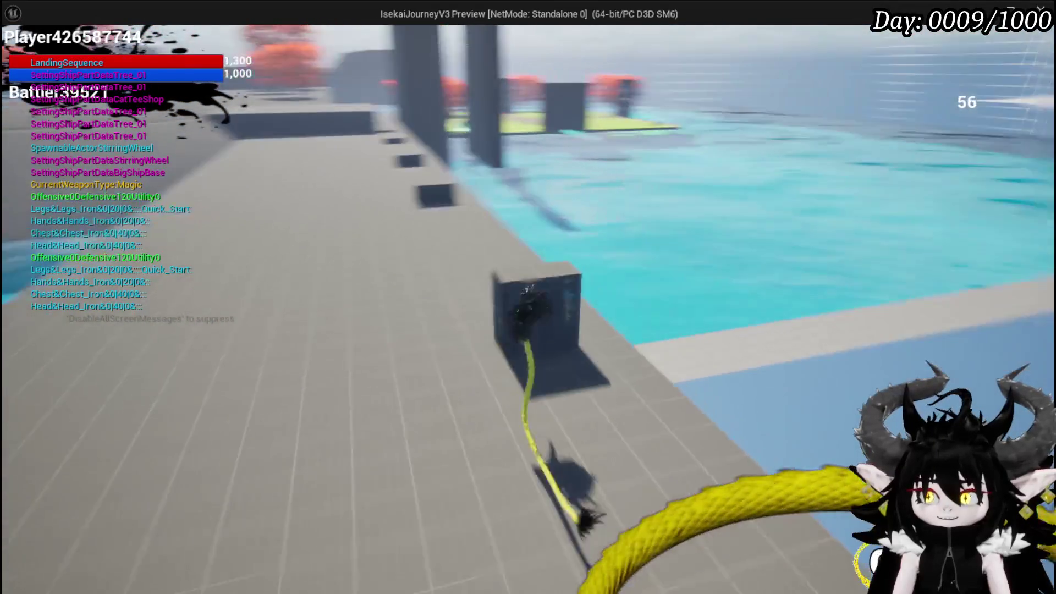
key(w)
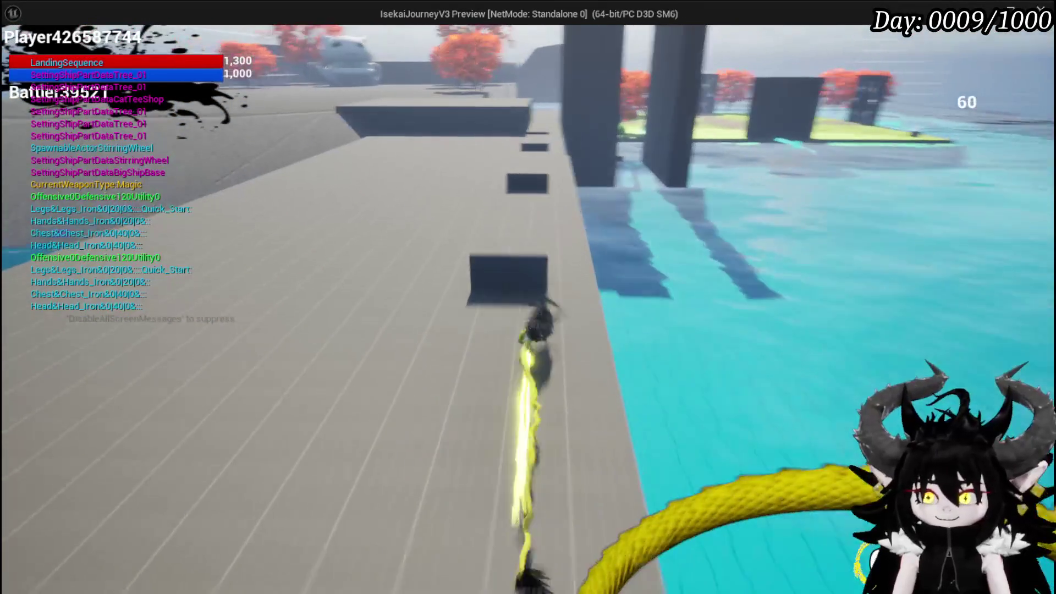
key(w)
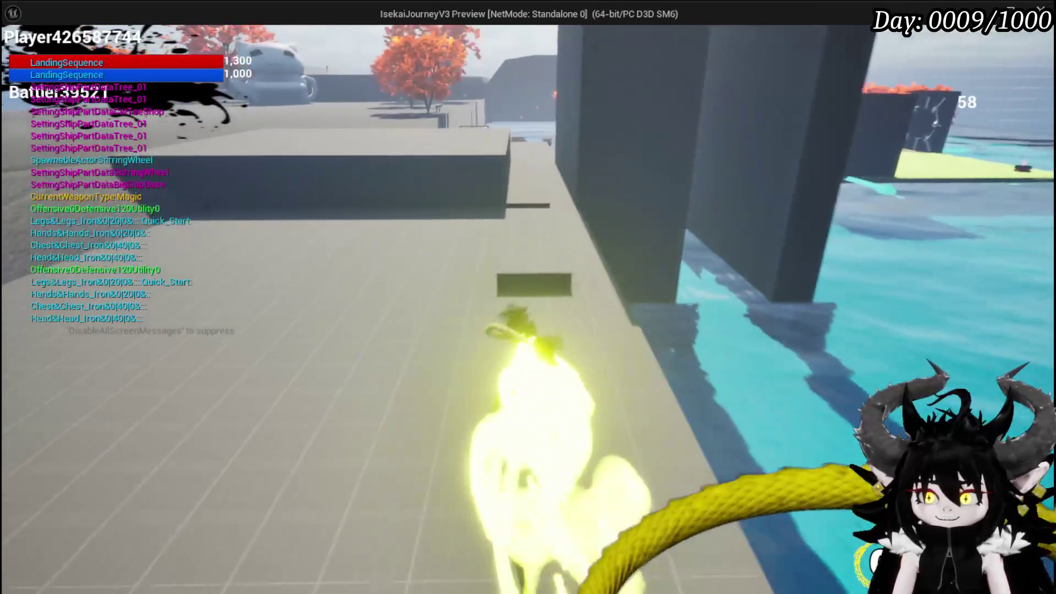
key(w)
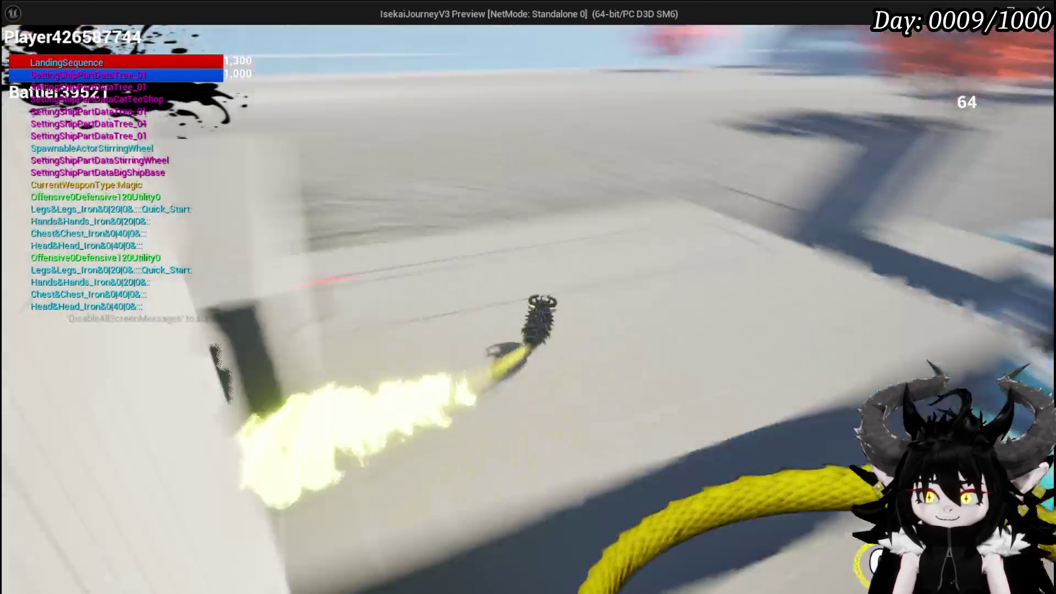
key(w)
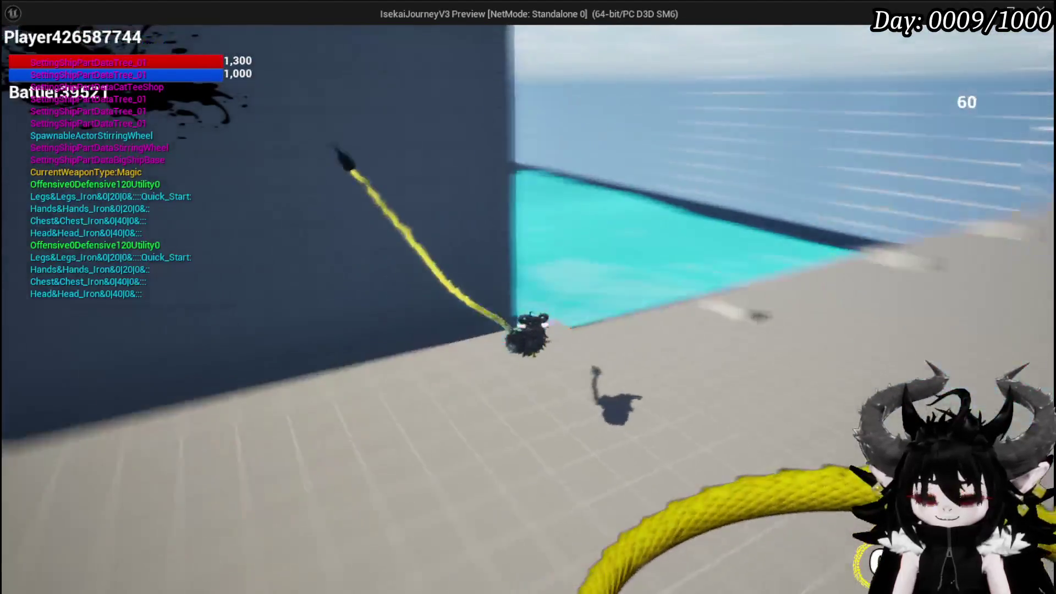
key(w)
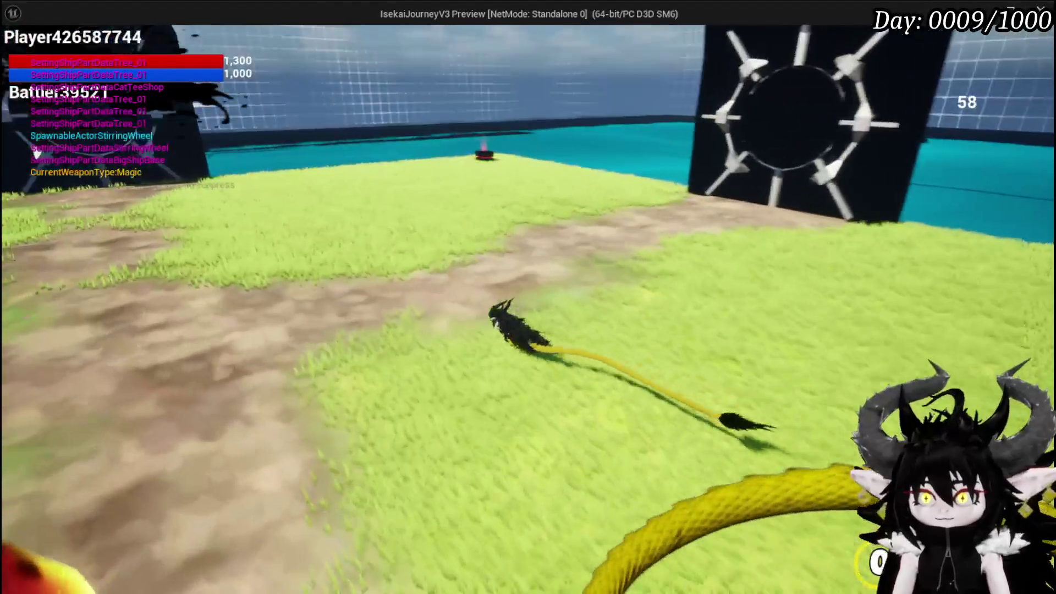
Step: Run the character past the fire creature toward the gate, then stop play and save
key(w)
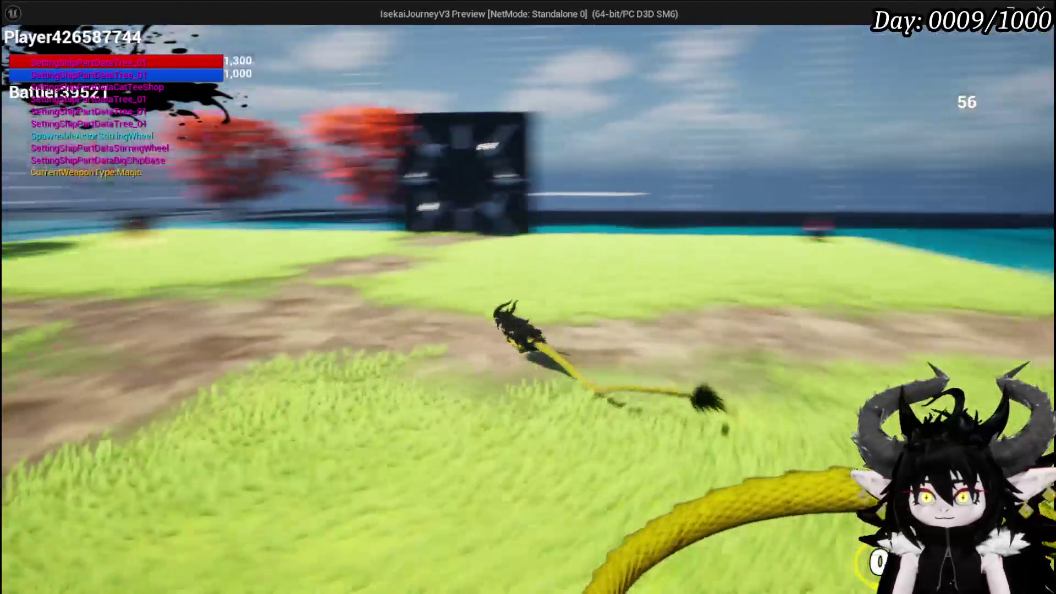
key(w)
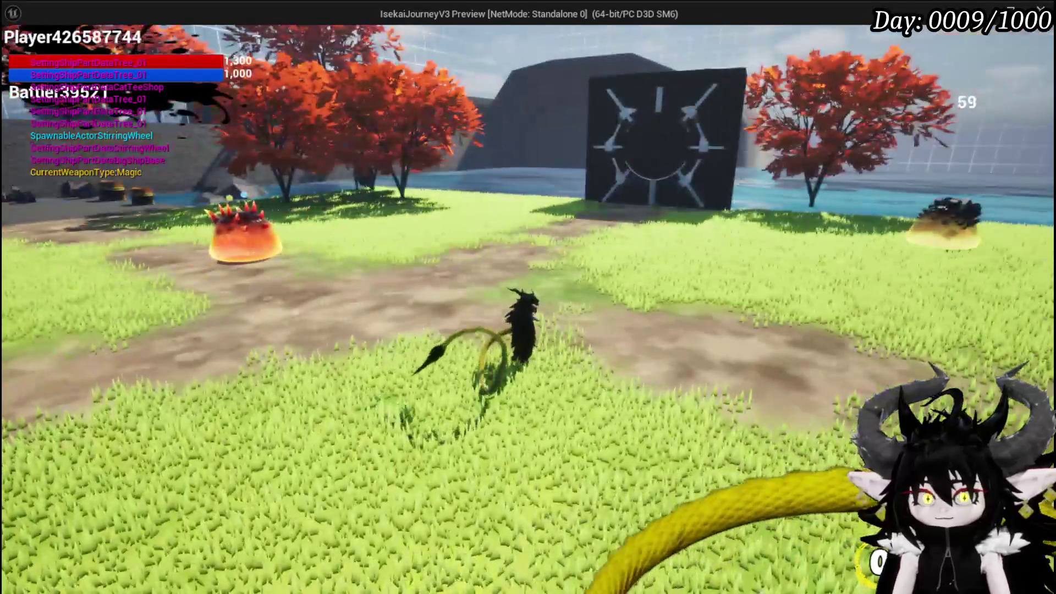
key(w)
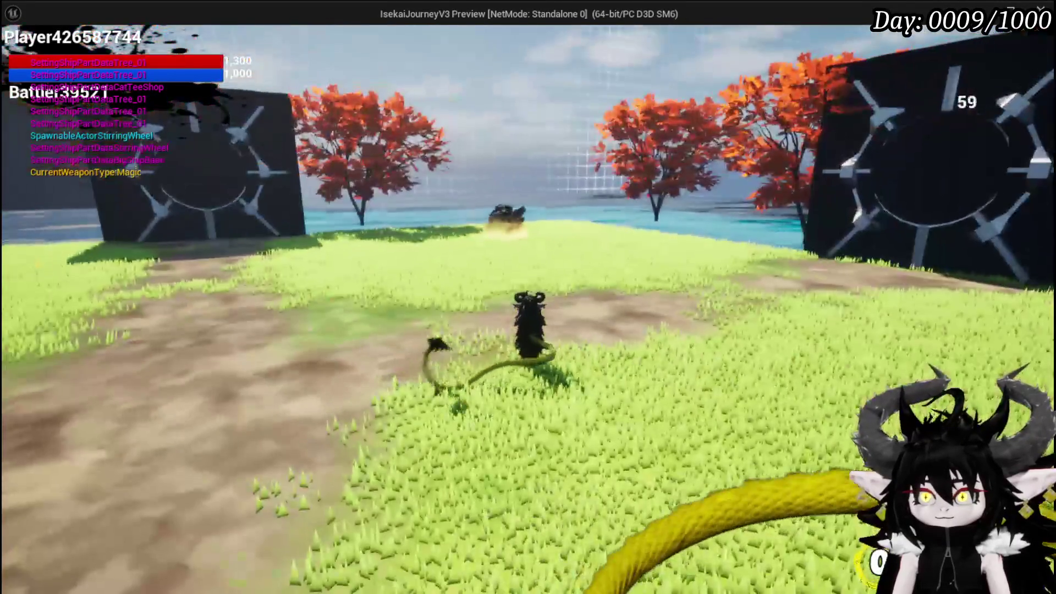
key(w)
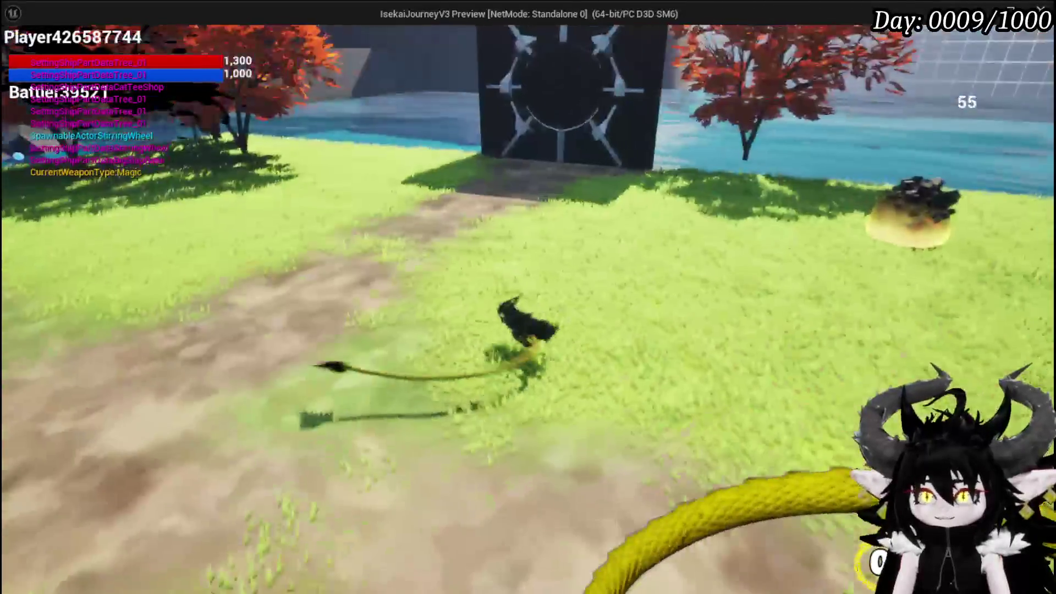
key(w)
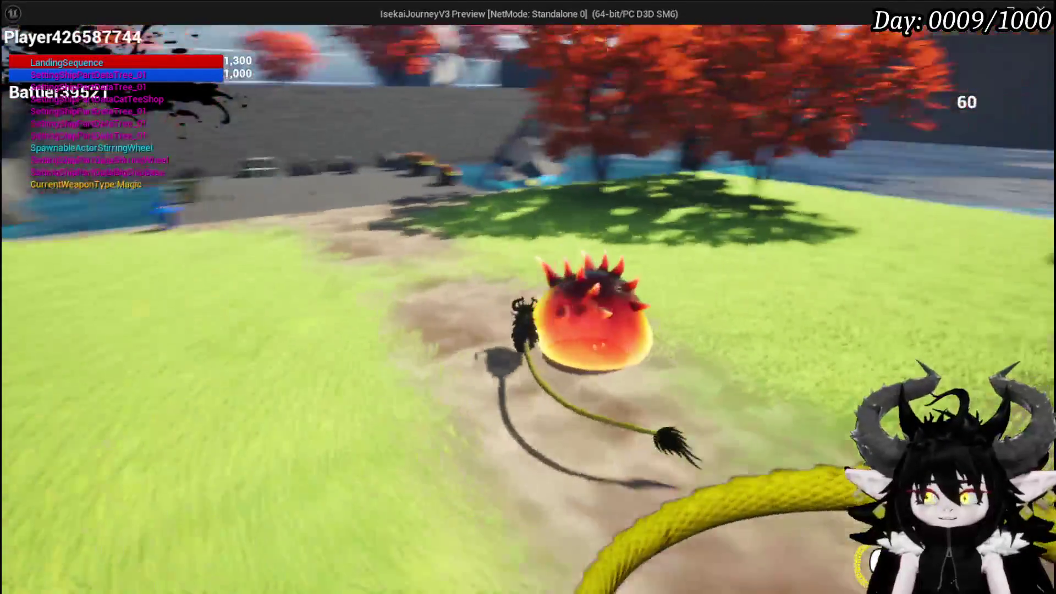
key(w)
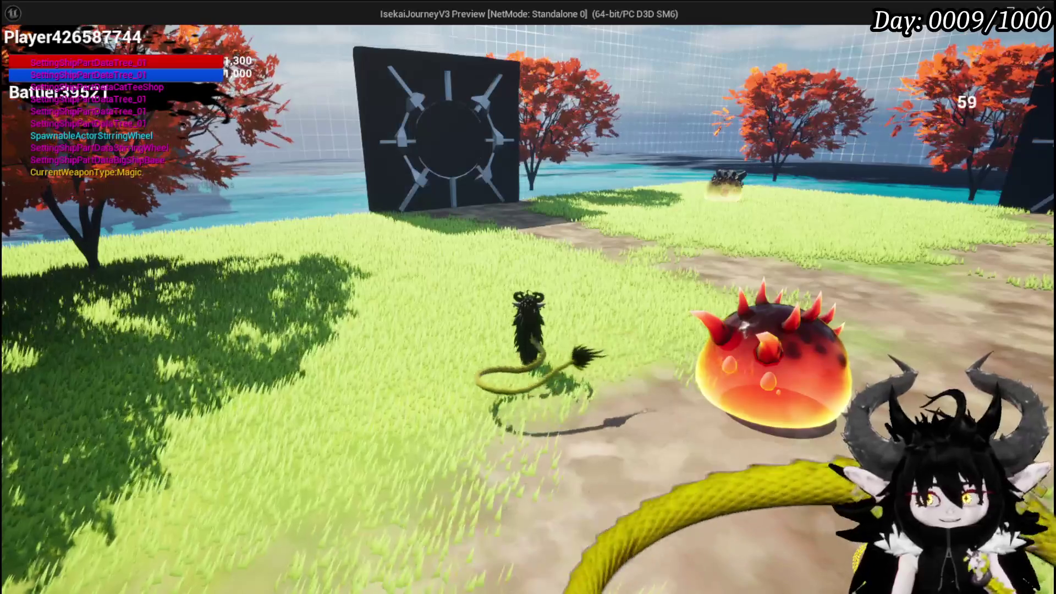
key(w)
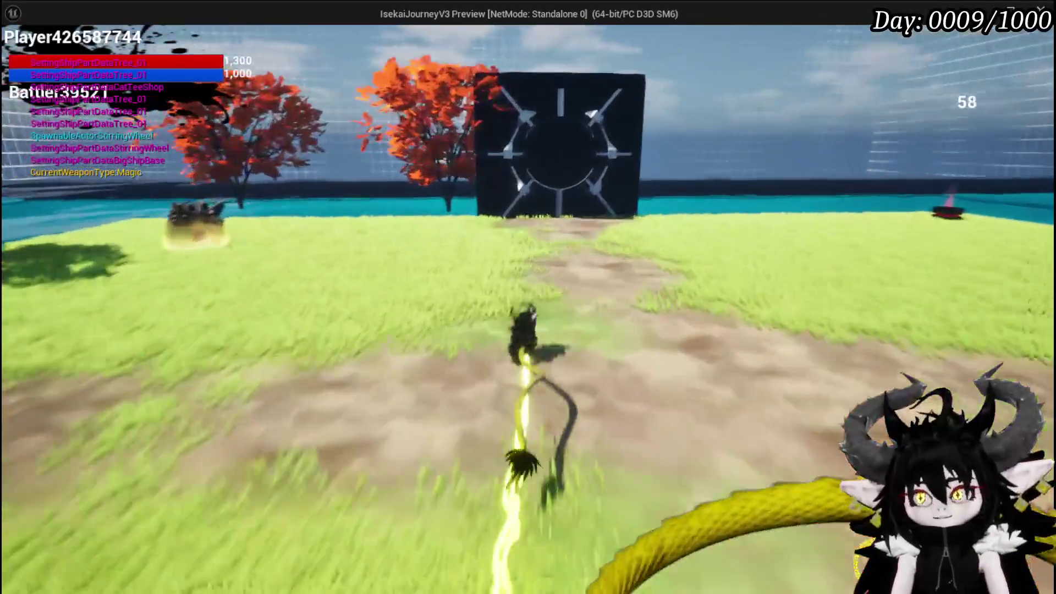
key(Escape)
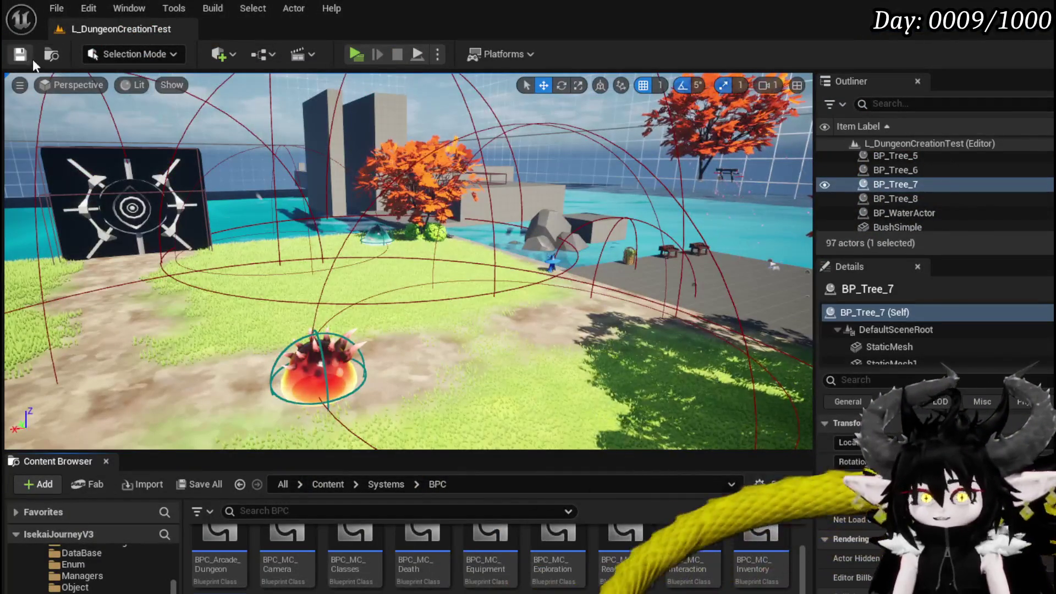
click(31, 57)
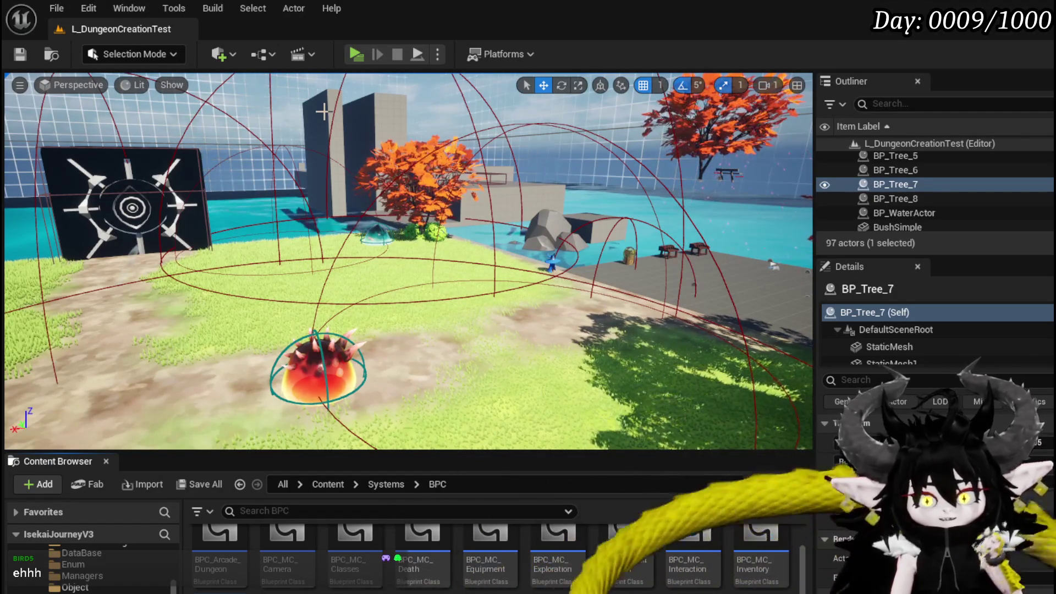
Step: Launch the level in a Standalone Game preview
click(356, 51)
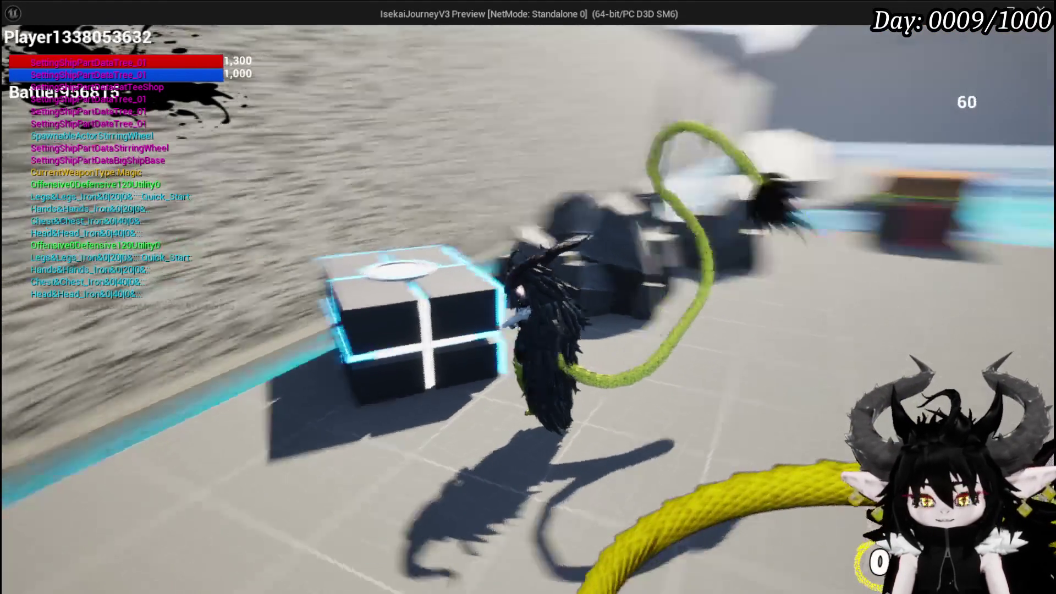
Step: Open the in-game menu, then the empty Black Box storage (0/2,000)
key(e)
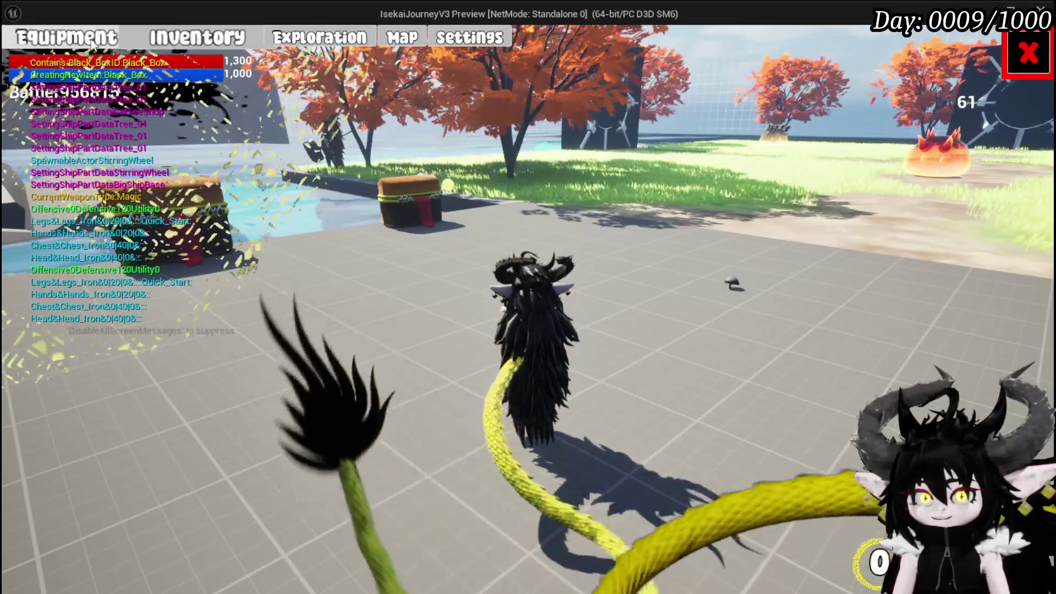
key(e)
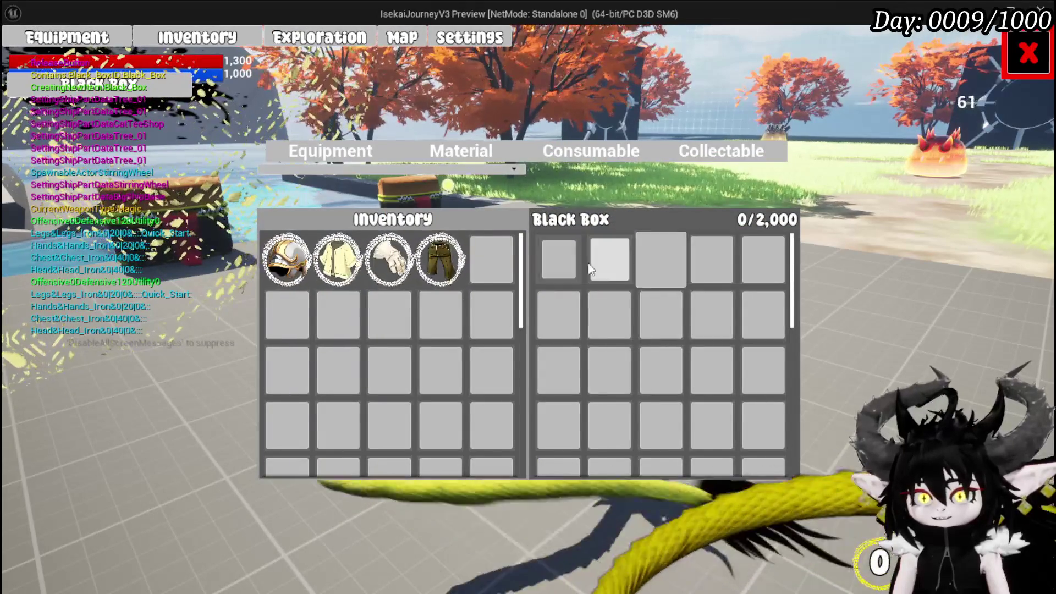
Step: Store the iron legs, hands, chest piece and Iron_Head helmet in the Black Box
click(441, 259)
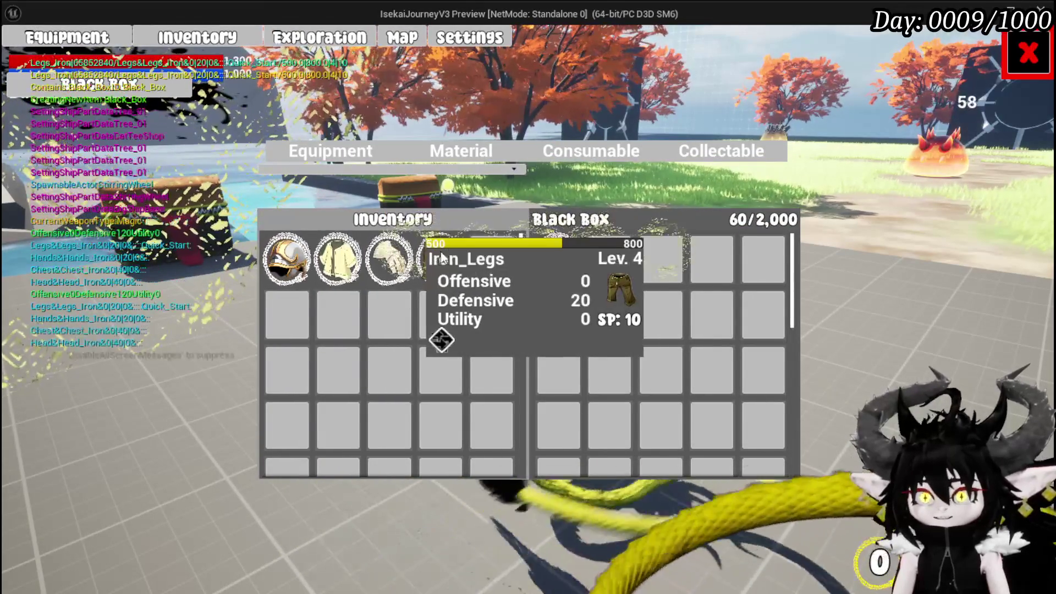
click(389, 259)
click(336, 261)
click(286, 259)
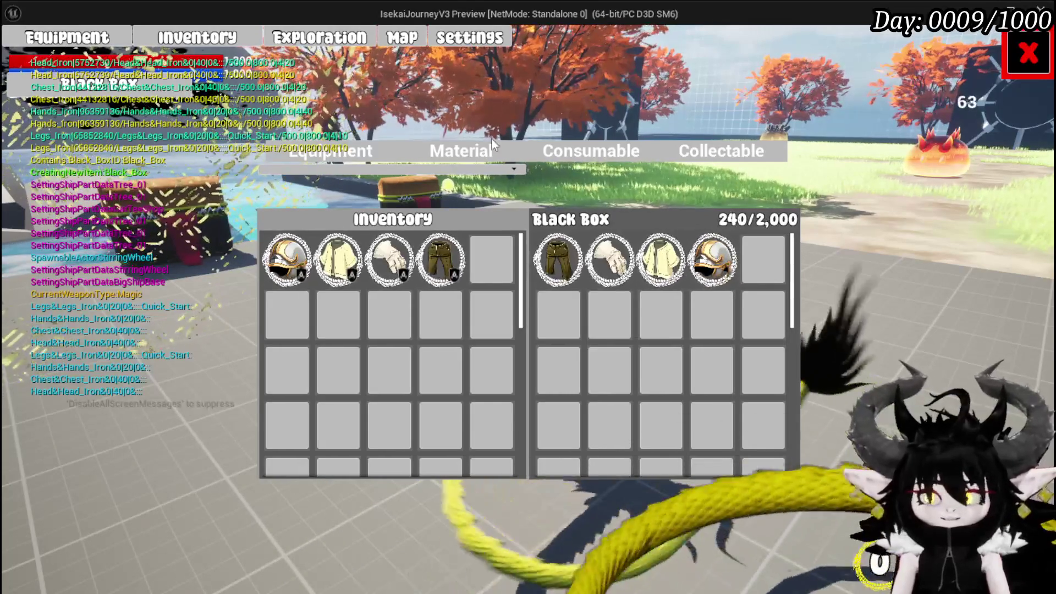
Step: Store the 563 Essence stack, taking the 59 copper ingots back out, and close the panels
click(474, 148)
click(389, 259)
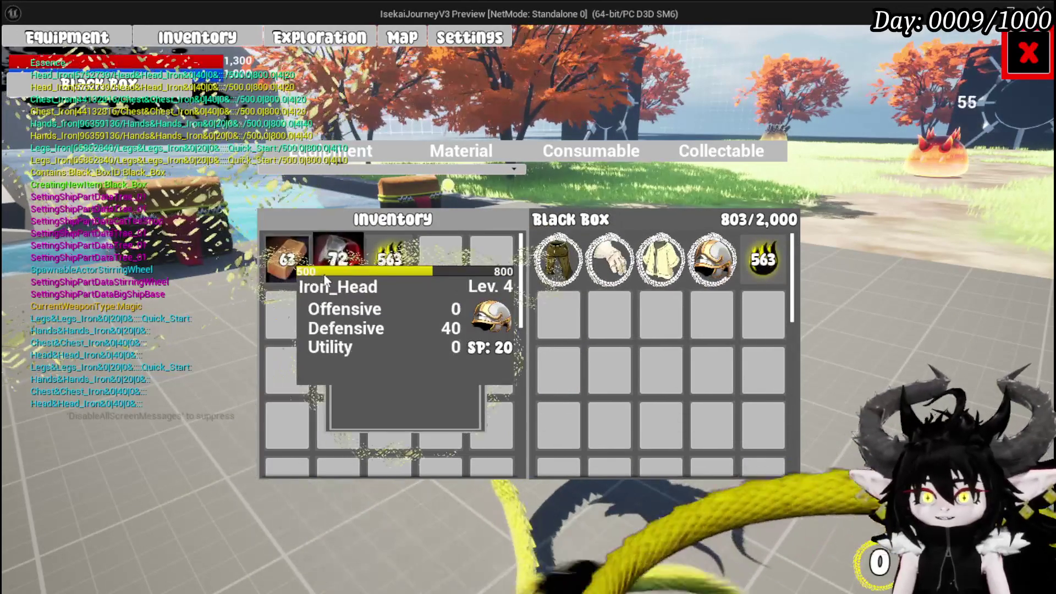
click(288, 259)
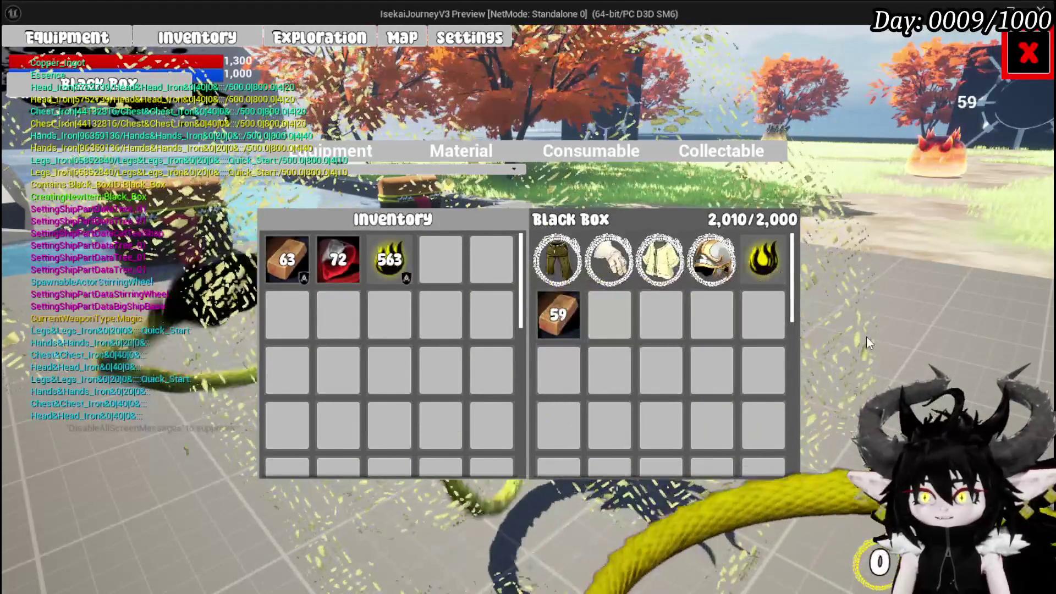
mouse_move(770, 275)
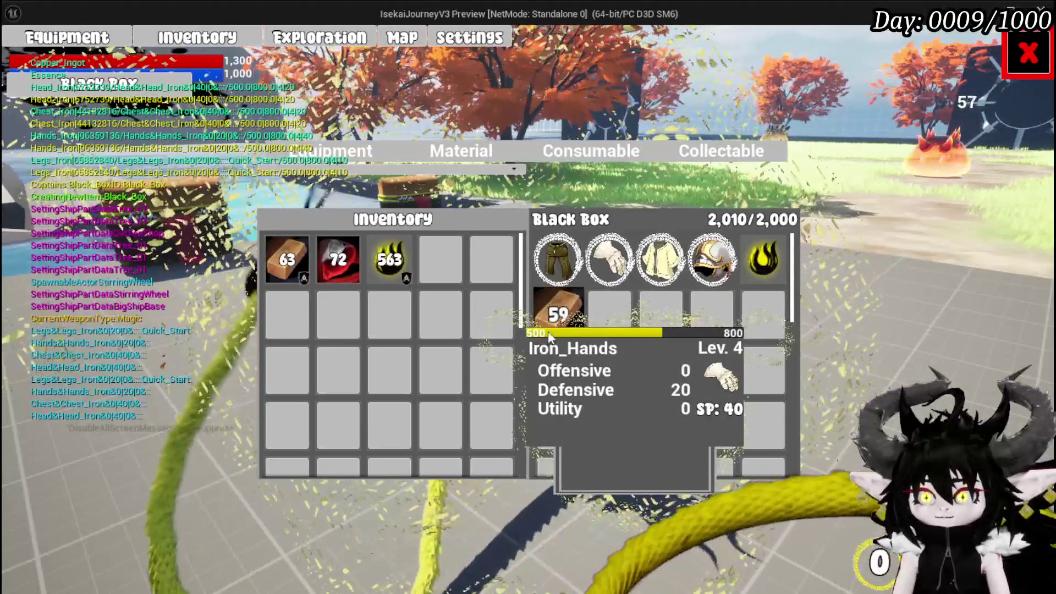
click(548, 331)
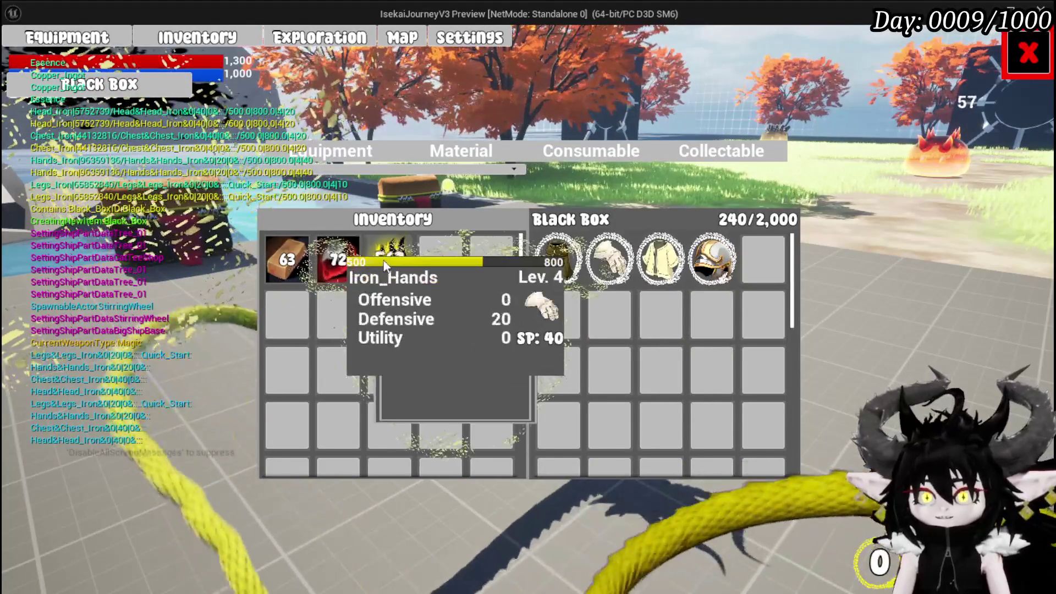
click(390, 260)
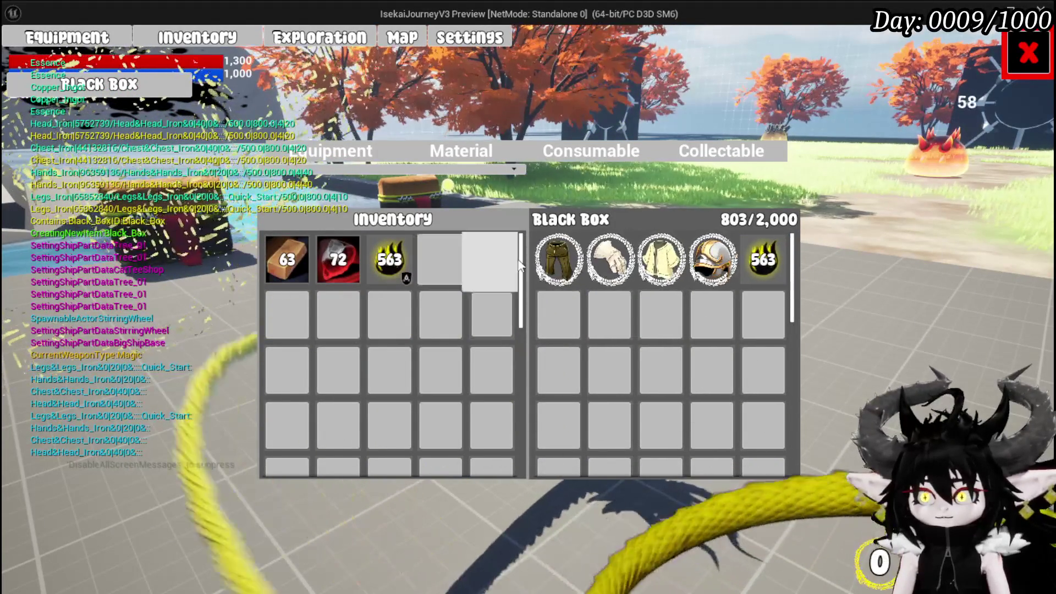
click(1021, 51)
Step: Walk to the loot chest and take all of its loot
key(w)
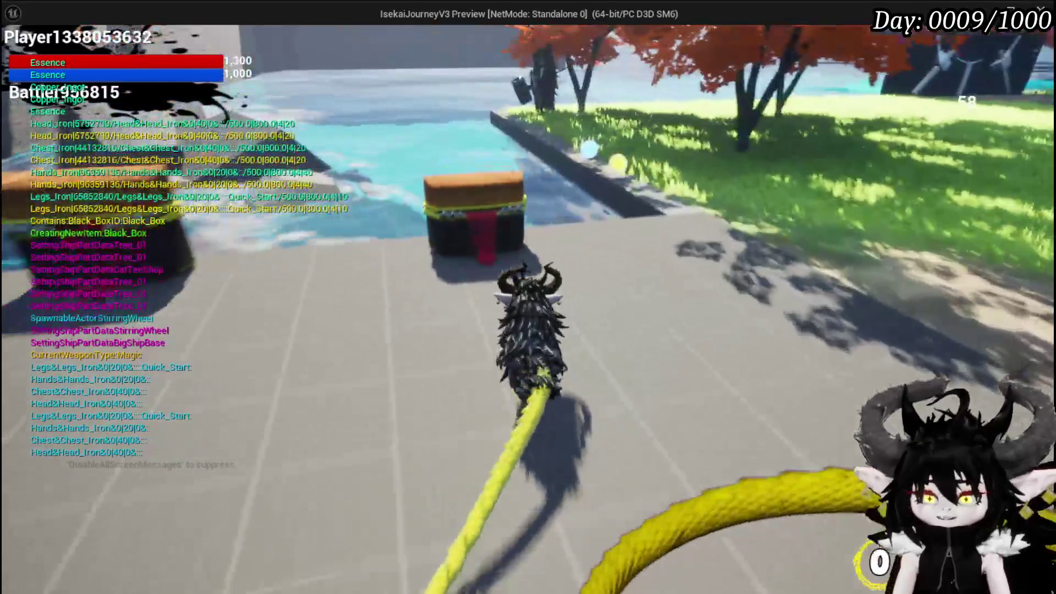
key(e)
click(539, 558)
Step: Swap the stored Iron_Hands for another Iron_Hands glove from Equipment, then close the panels
key(i)
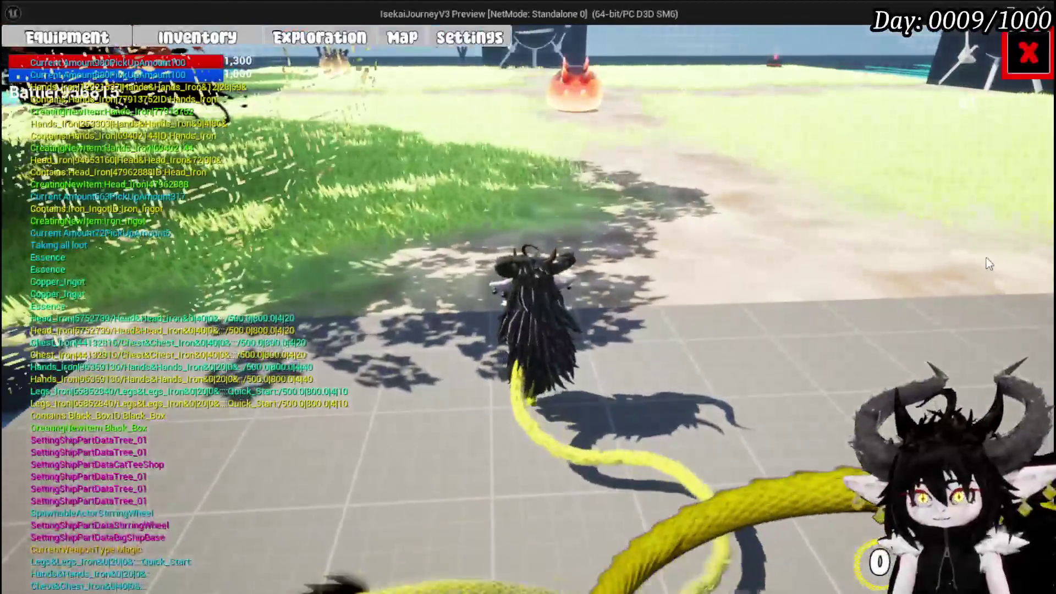
click(333, 38)
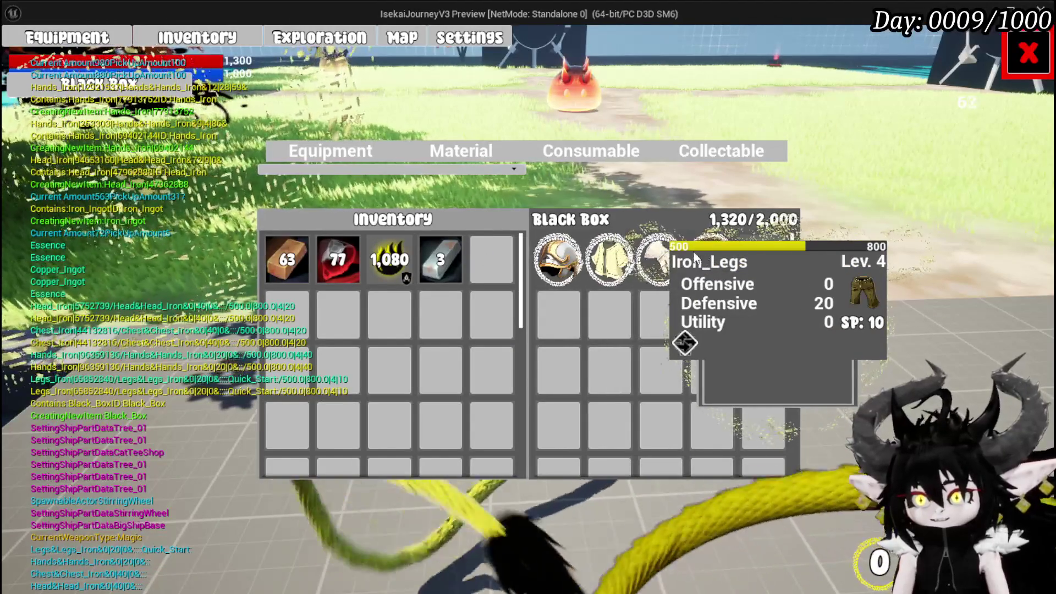
click(660, 258)
click(313, 158)
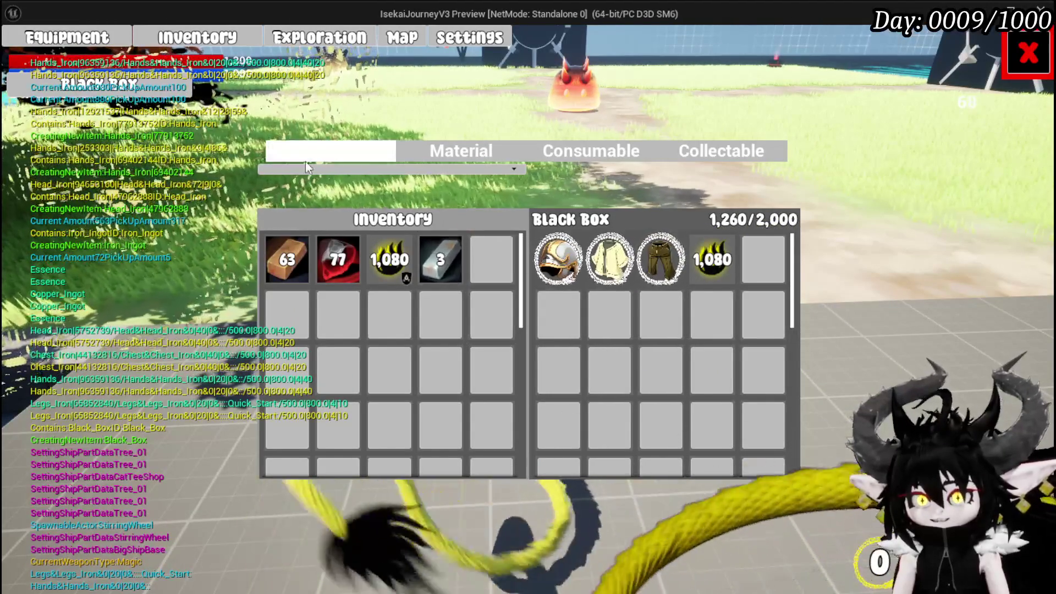
mouse_move(330, 319)
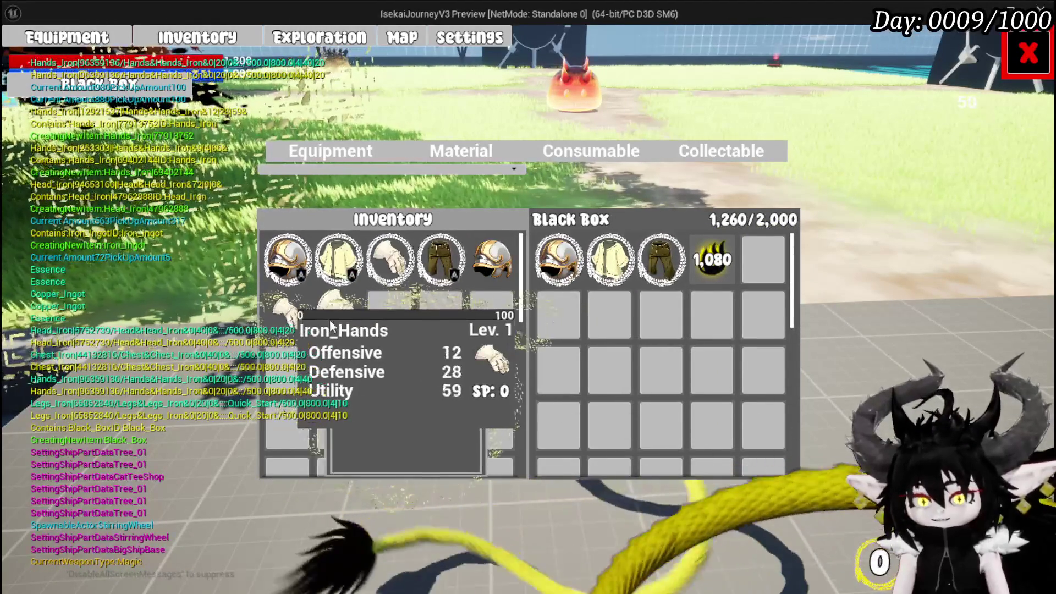
click(330, 324)
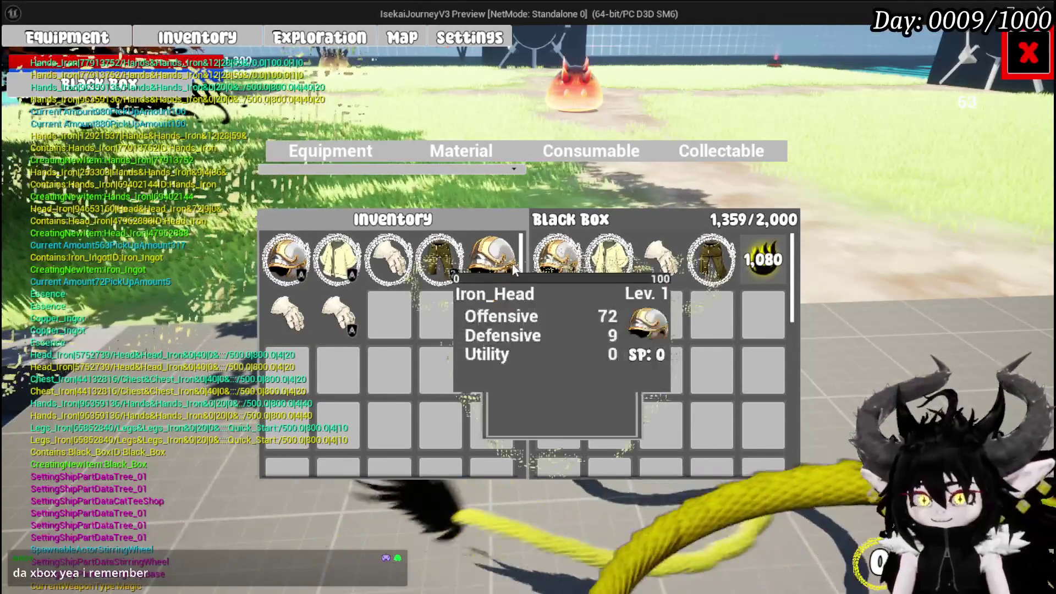
click(1015, 73)
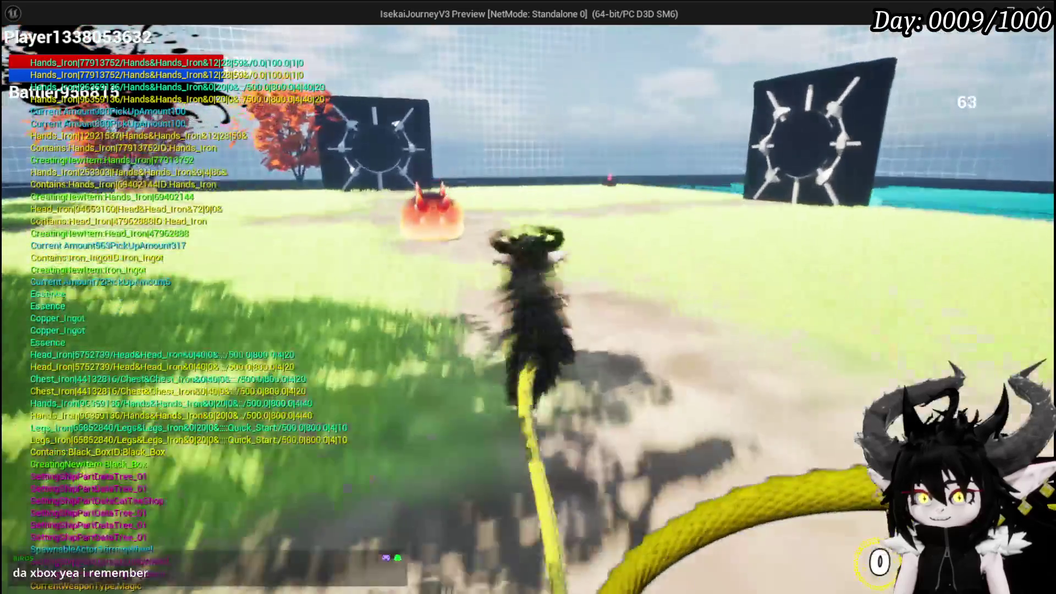
Step: Run into the spiky red slime group and keep fighting past the battle prompt
key(w)
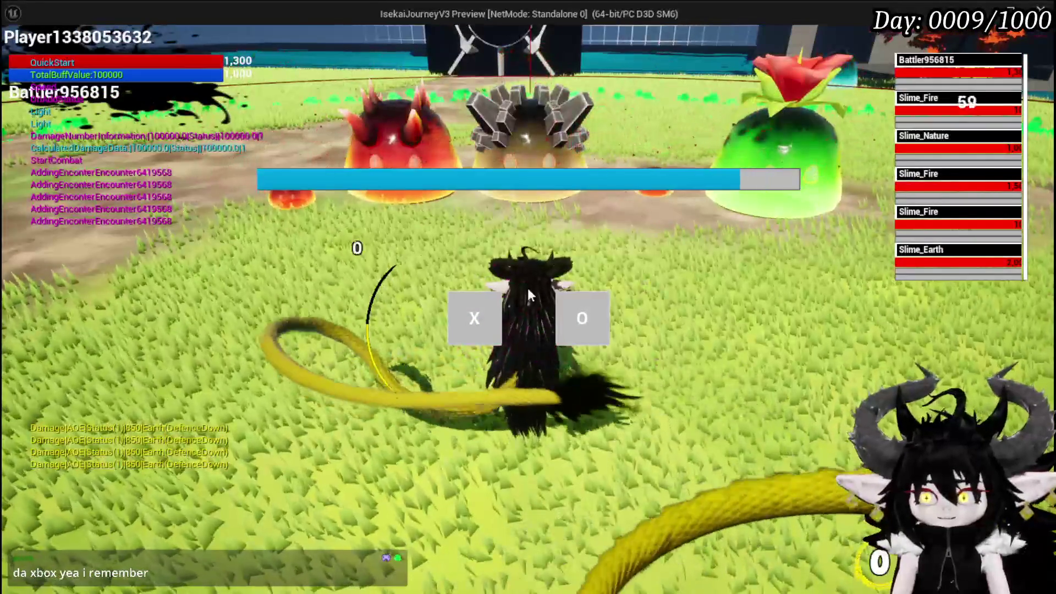
click(494, 311)
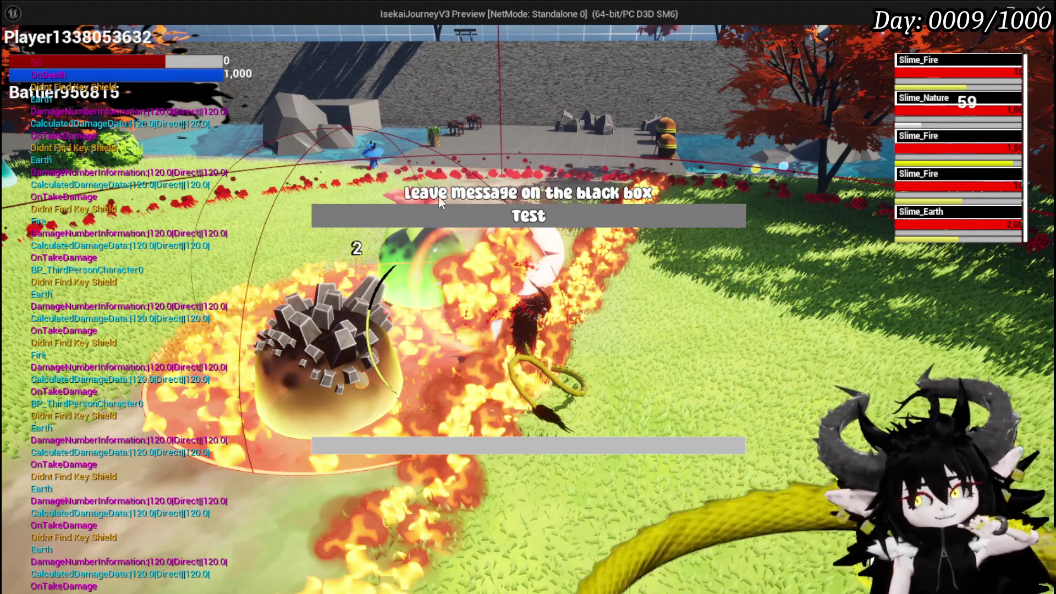
Step: Replace the placeholder 'Test' with the death message 'i died for bird Y_Y' and submit it to respawn
key(ctrl+a)
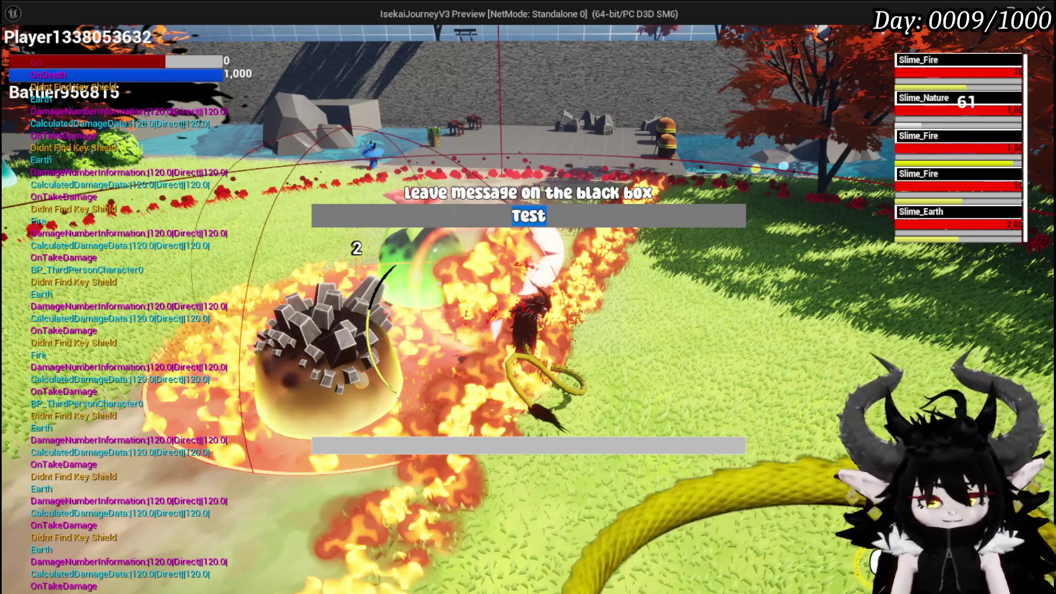
text(i di)
key(BackSpace)
key(BackSpace)
key(BackSpace)
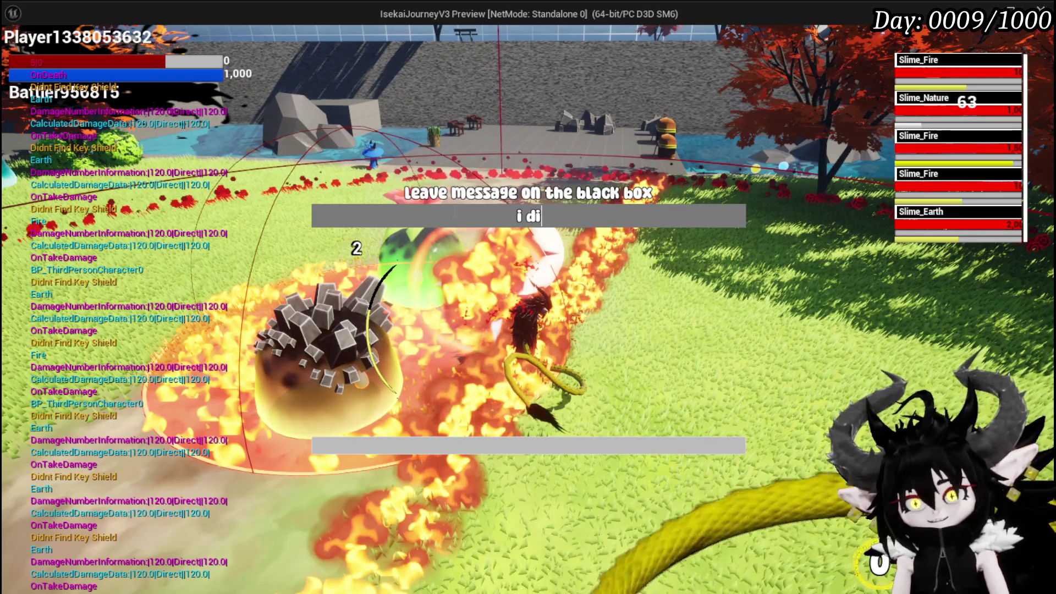
text(ied for bird)
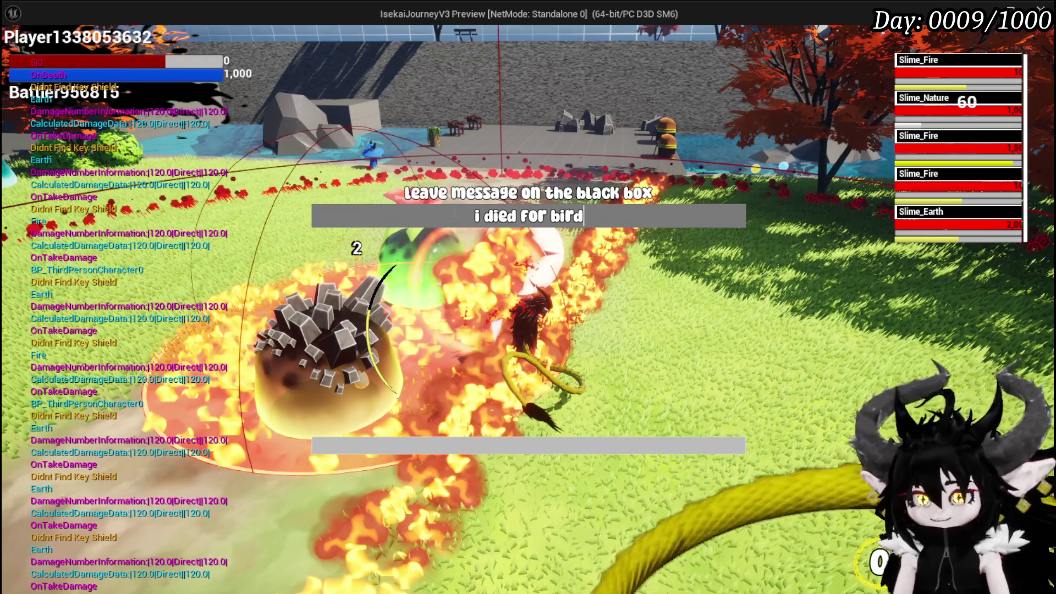
text( Y_Y)
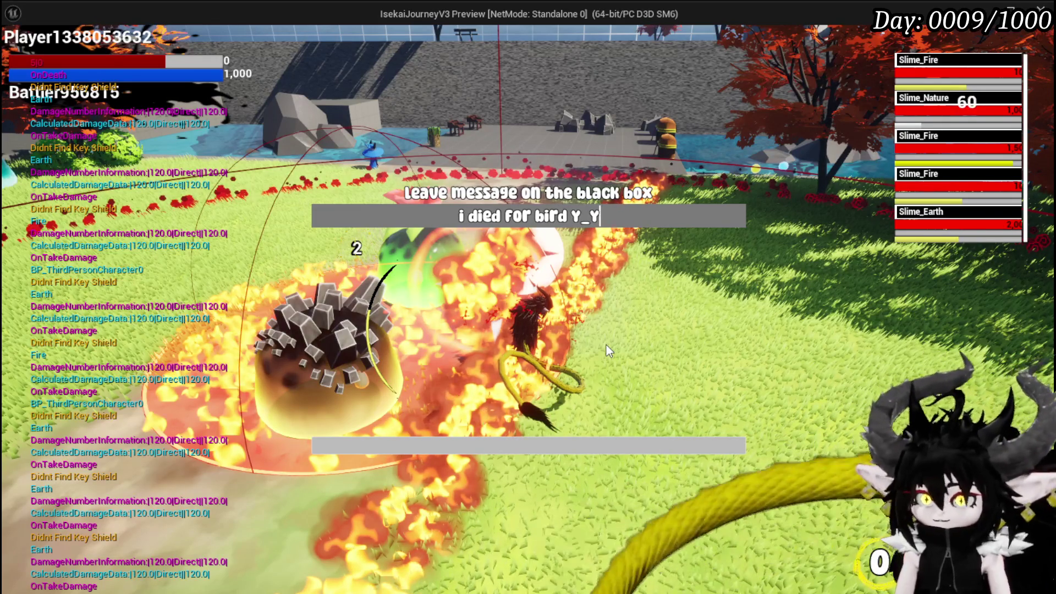
click(624, 448)
Step: Run to the dropped black box, open it and take all its loot
key(w)
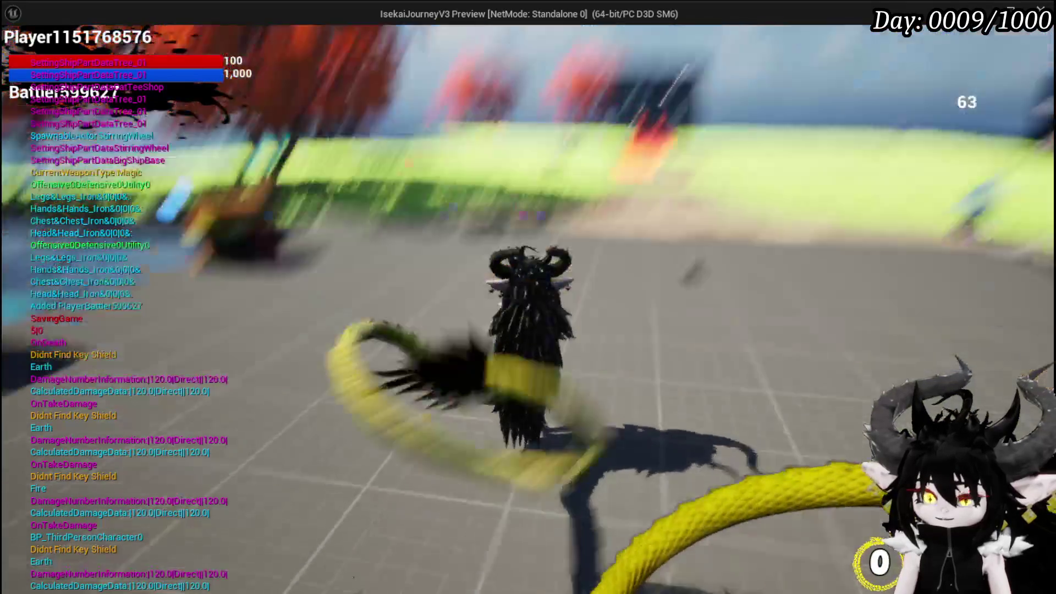
key(w)
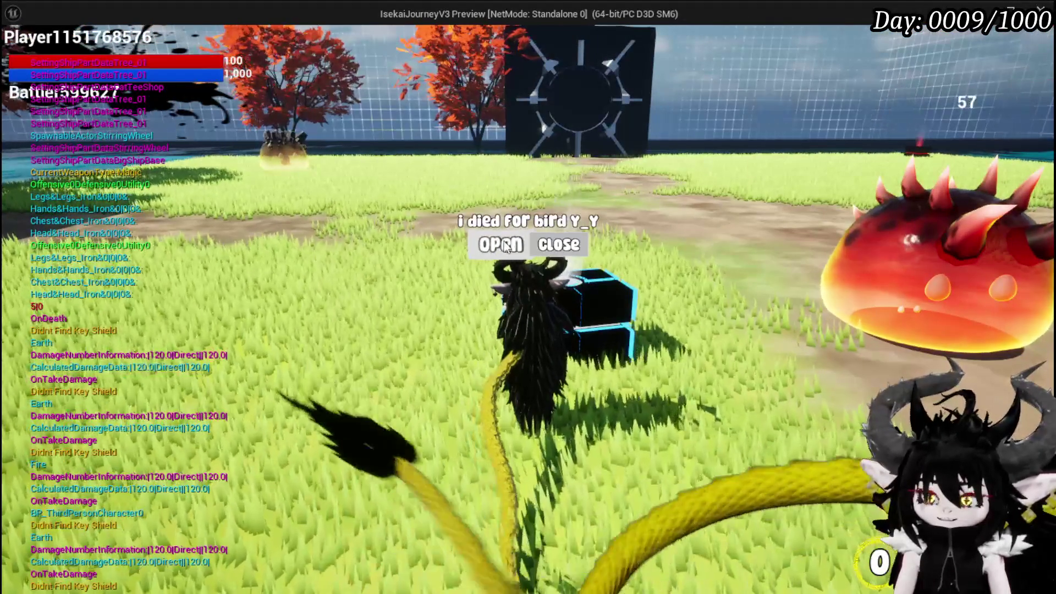
click(512, 244)
click(510, 565)
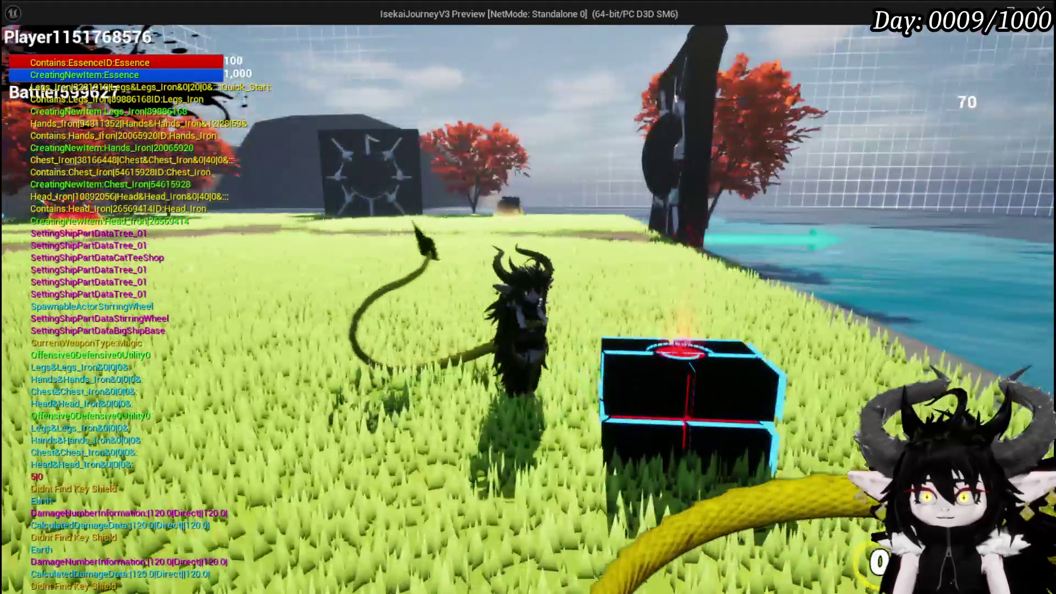
Step: Dismiss the seaside box's message prompt and end the play session back in the editor
key(e)
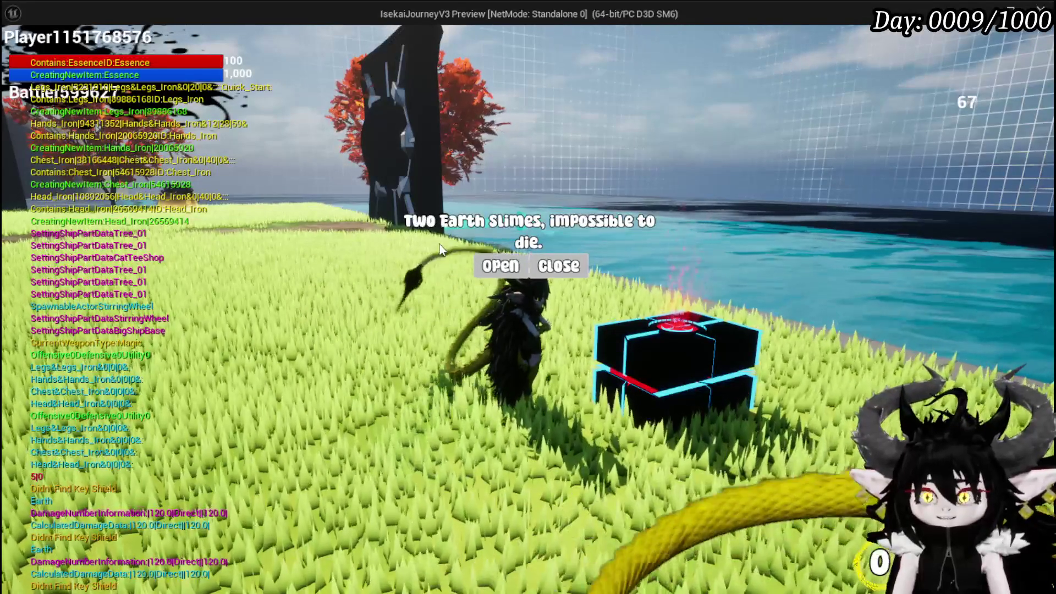
click(582, 267)
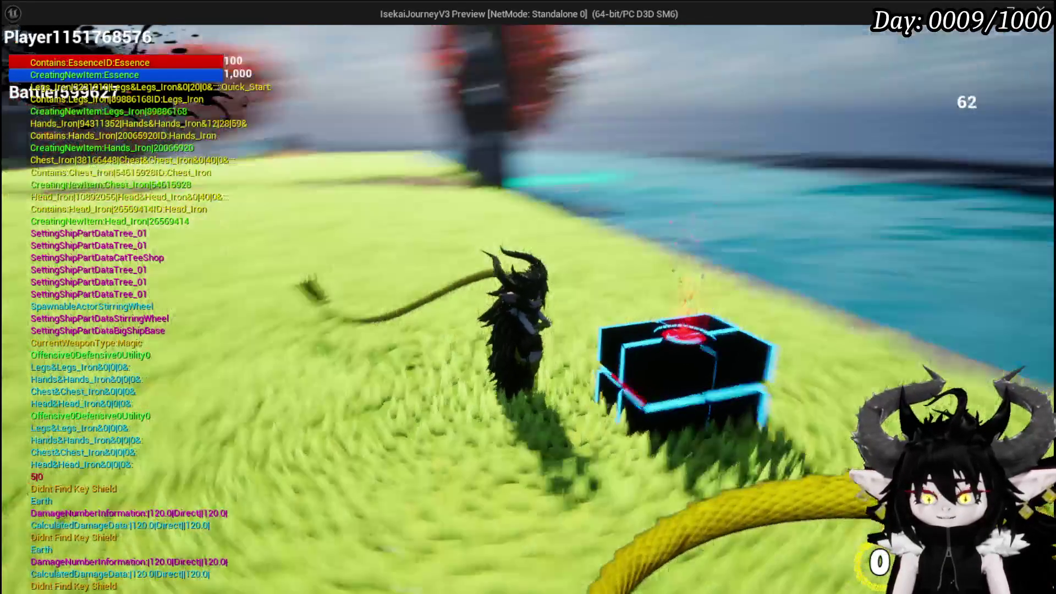
key(Escape)
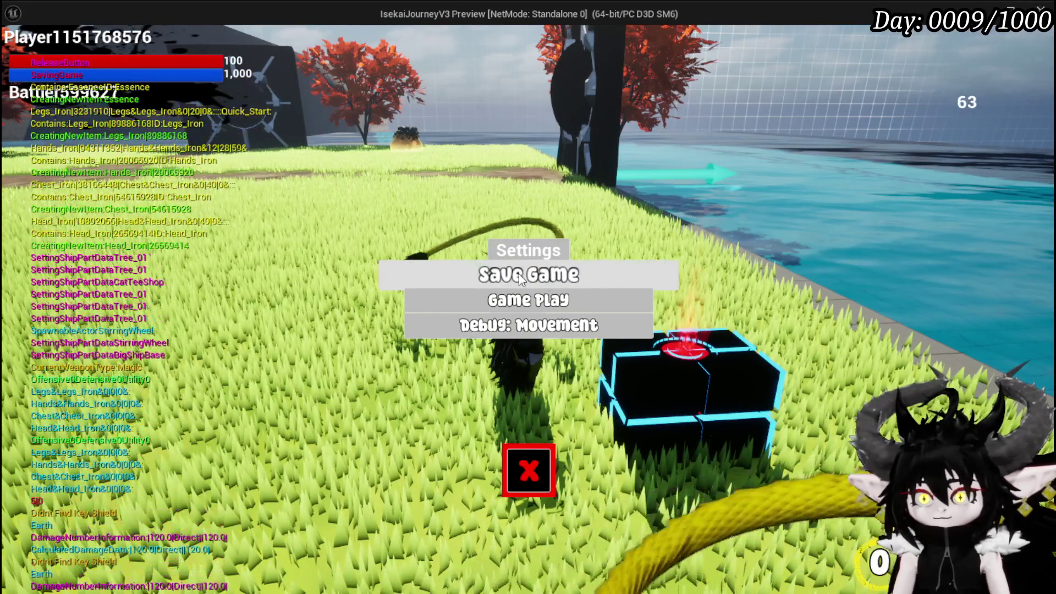
key(Escape)
key(alt+Tab)
click(397, 54)
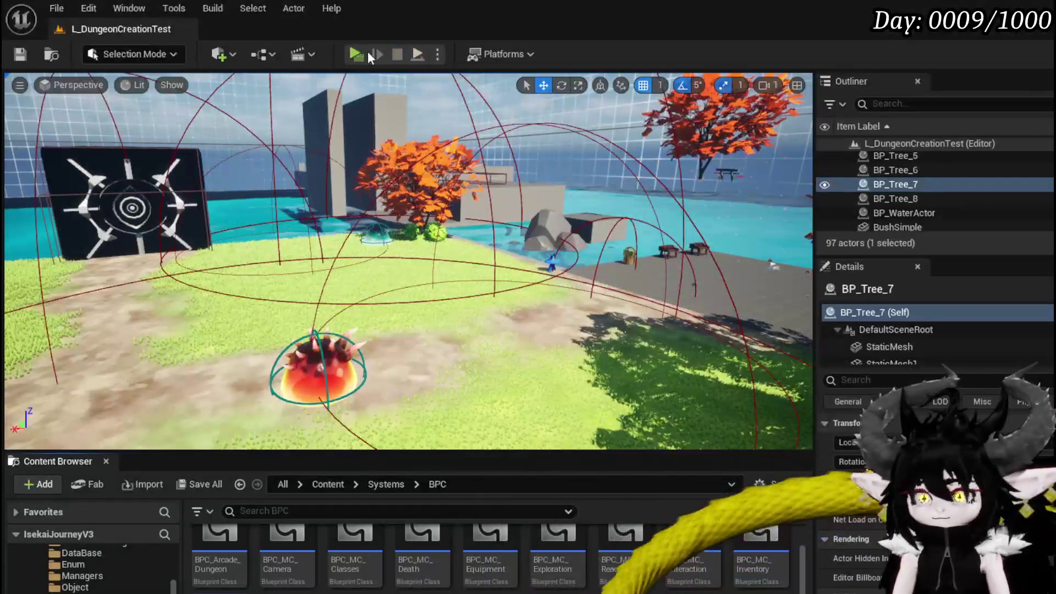
click(354, 53)
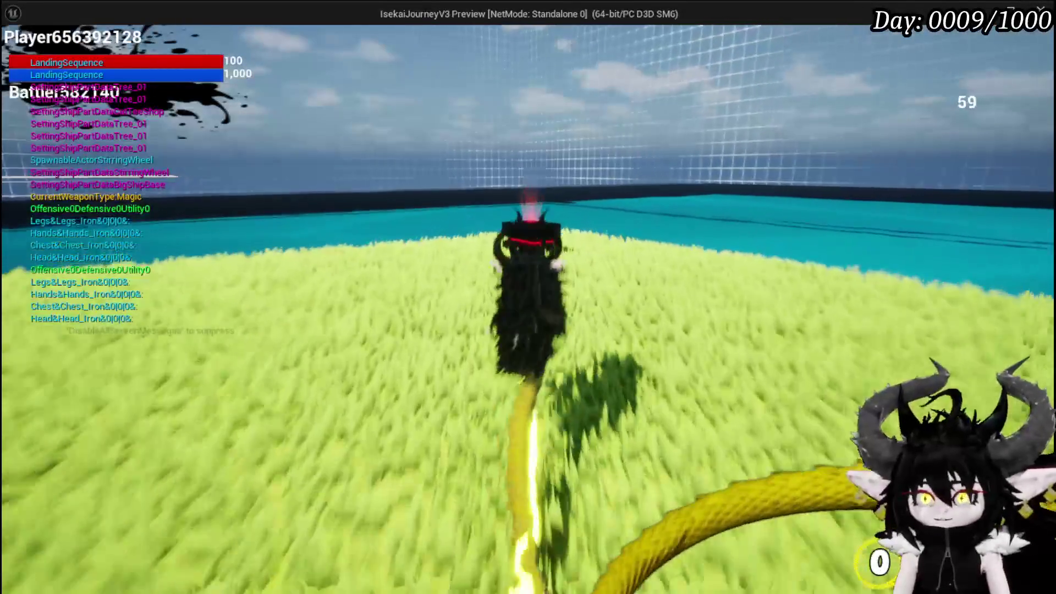
key(w)
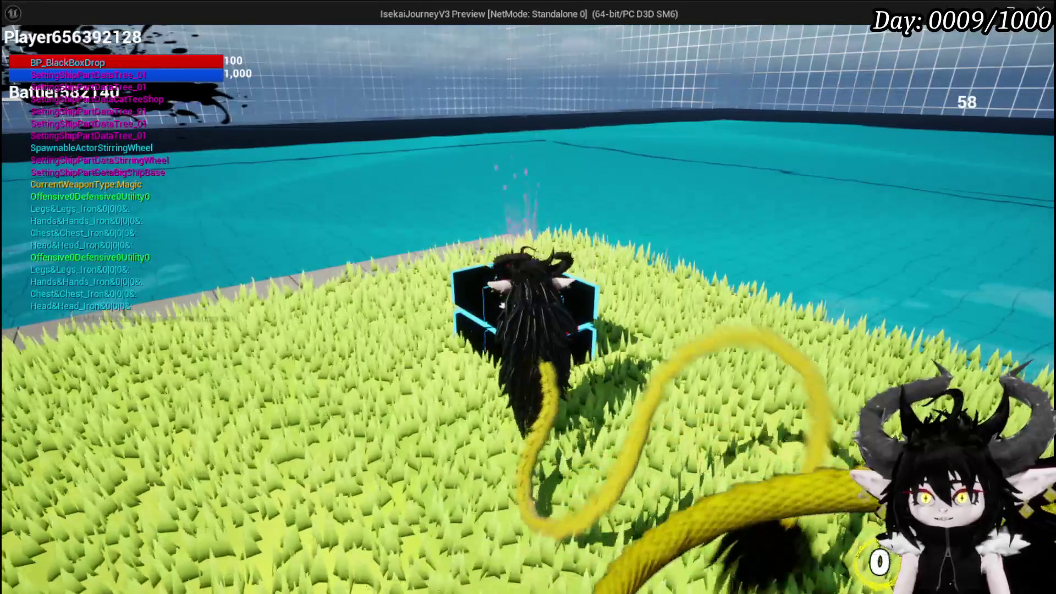
key(Escape)
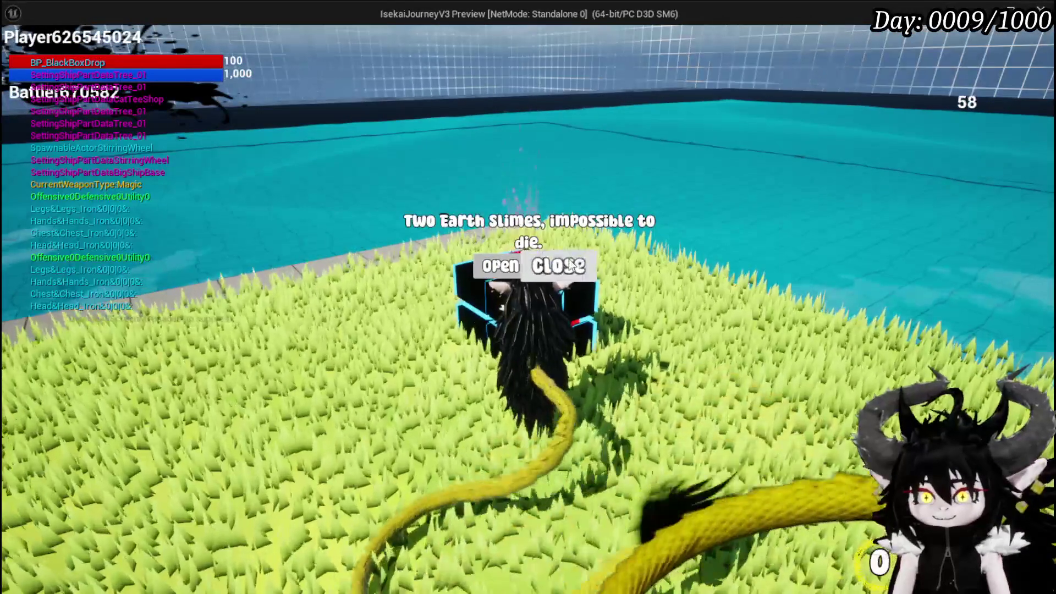
click(561, 266)
key(Escape)
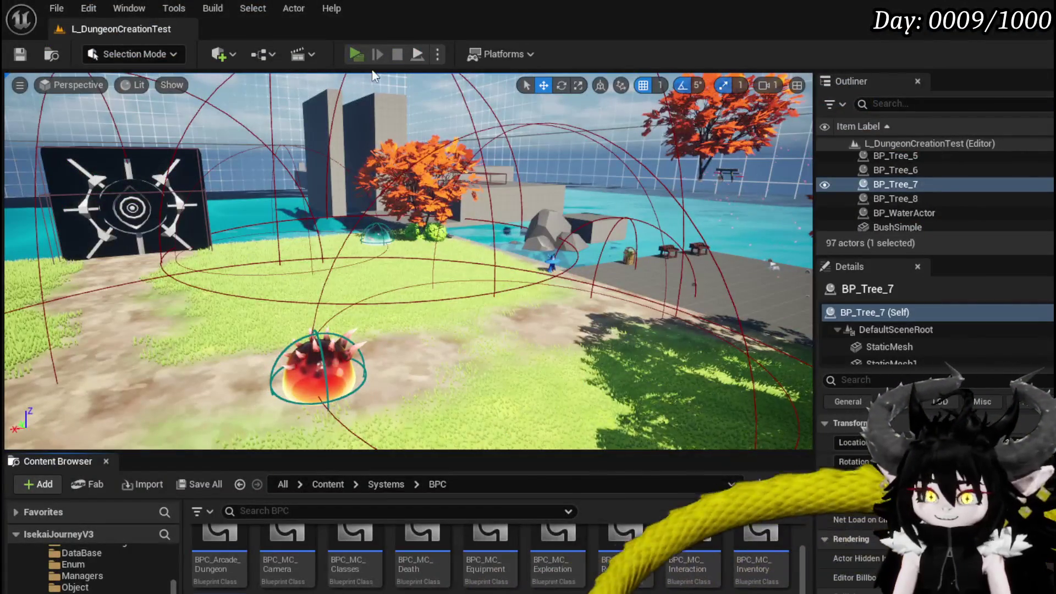
Step: Relaunch the standalone game preview, restarting it once
click(362, 57)
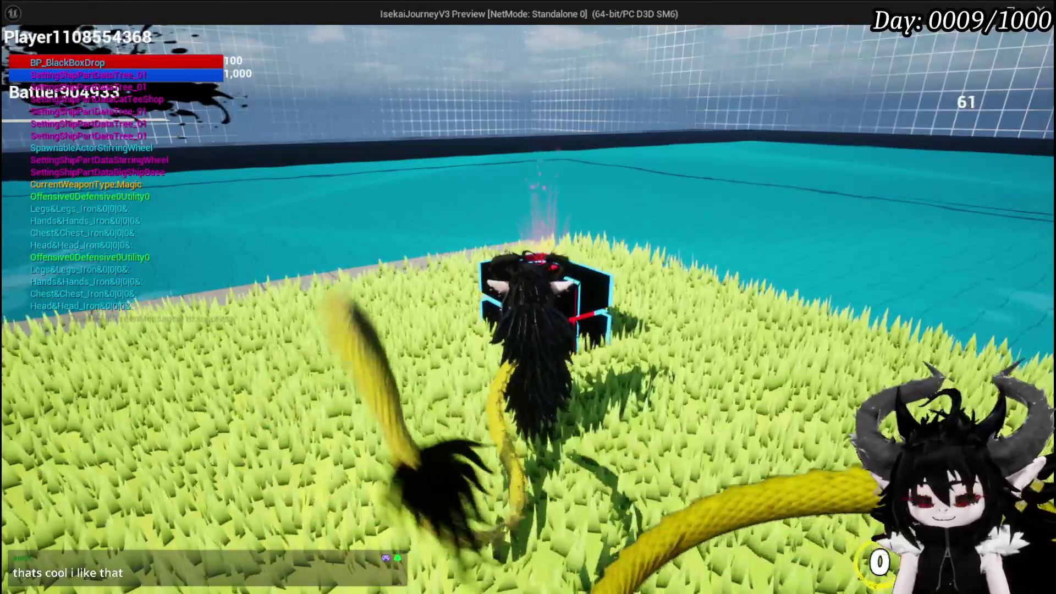
key(Escape)
click(354, 49)
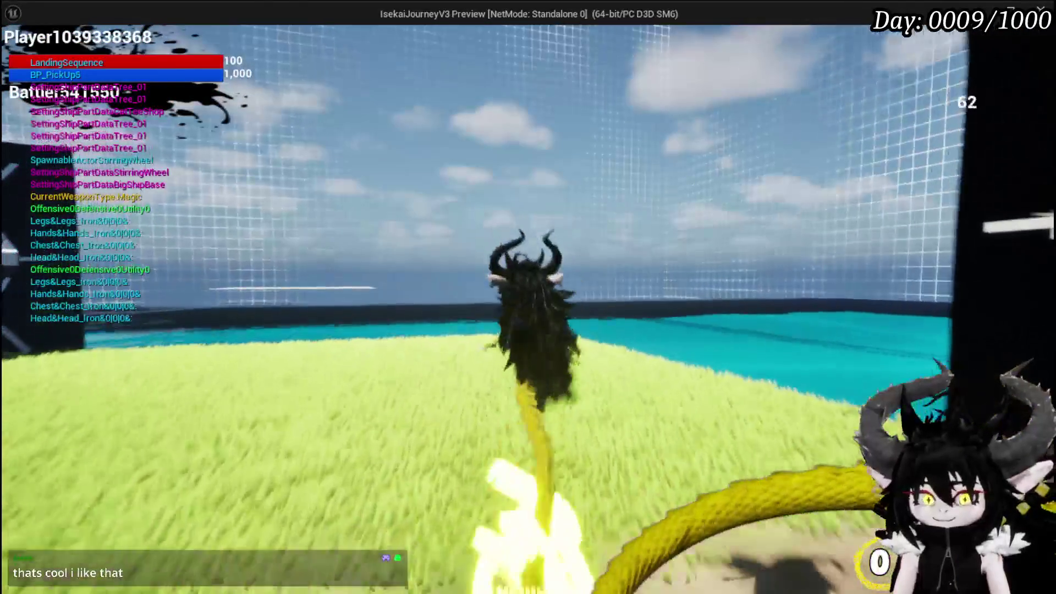
Step: Walk to the persisted black box, clear the battle prompt, stop the preview and save the level
key(w)
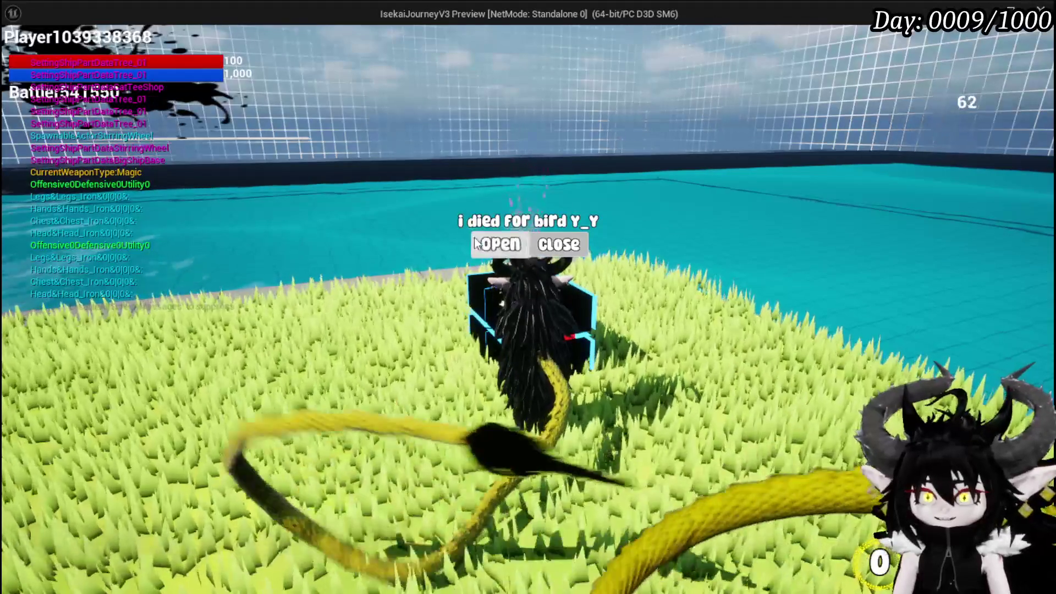
click(483, 238)
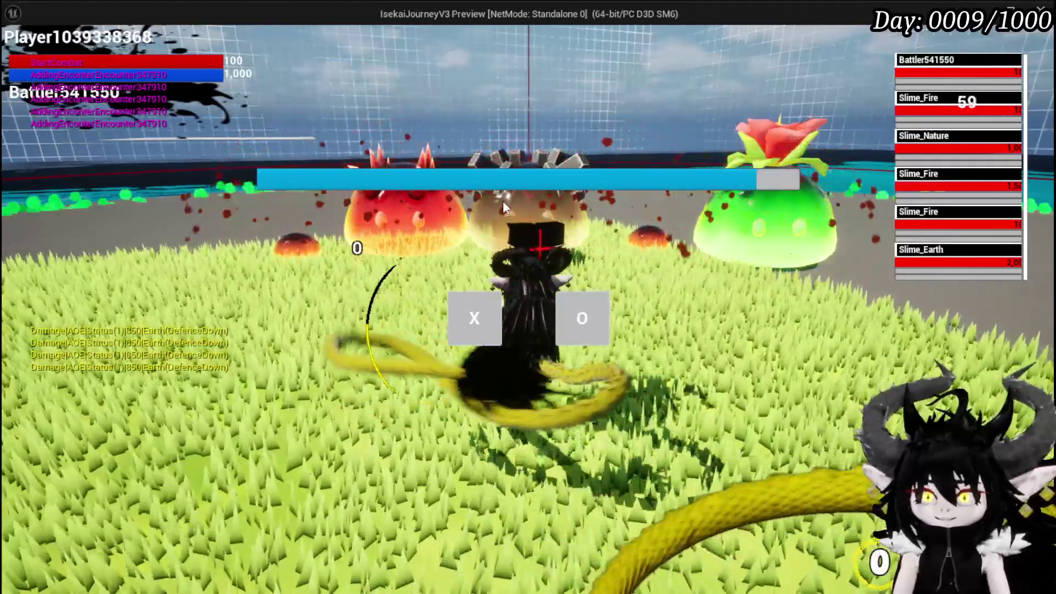
click(471, 321)
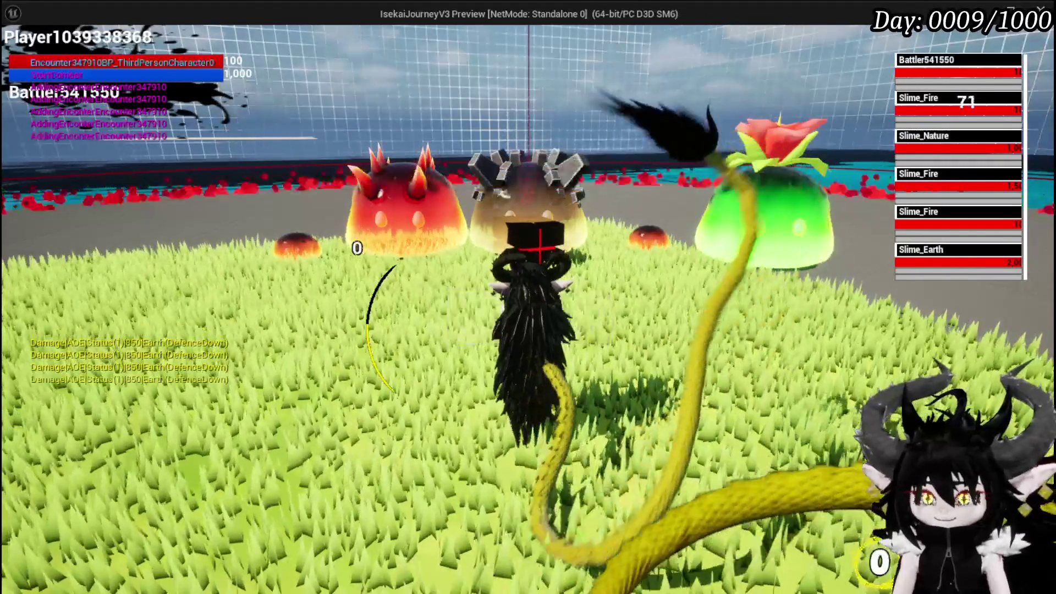
key(Escape)
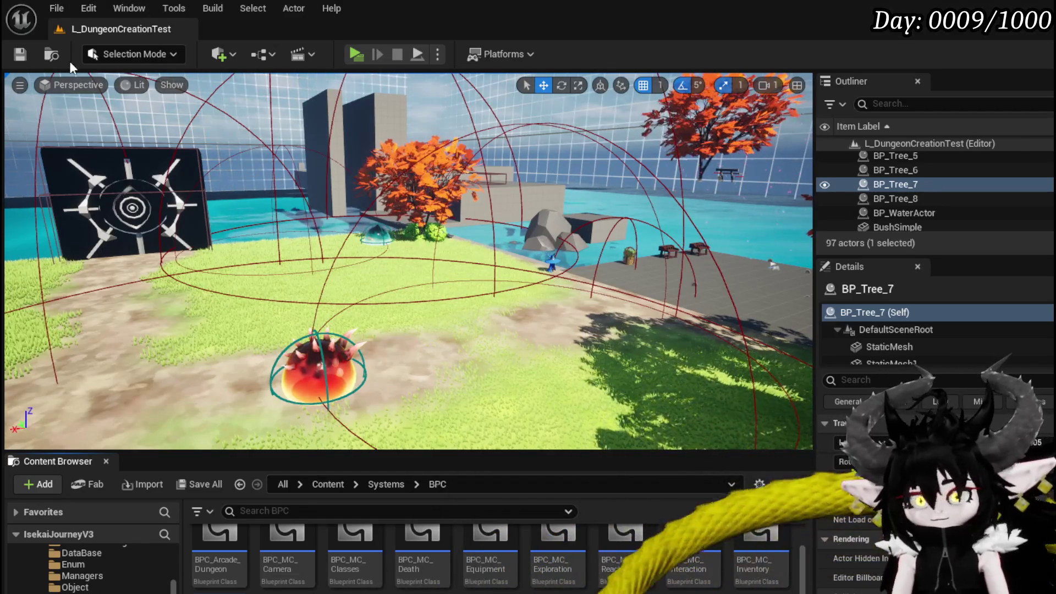
click(22, 55)
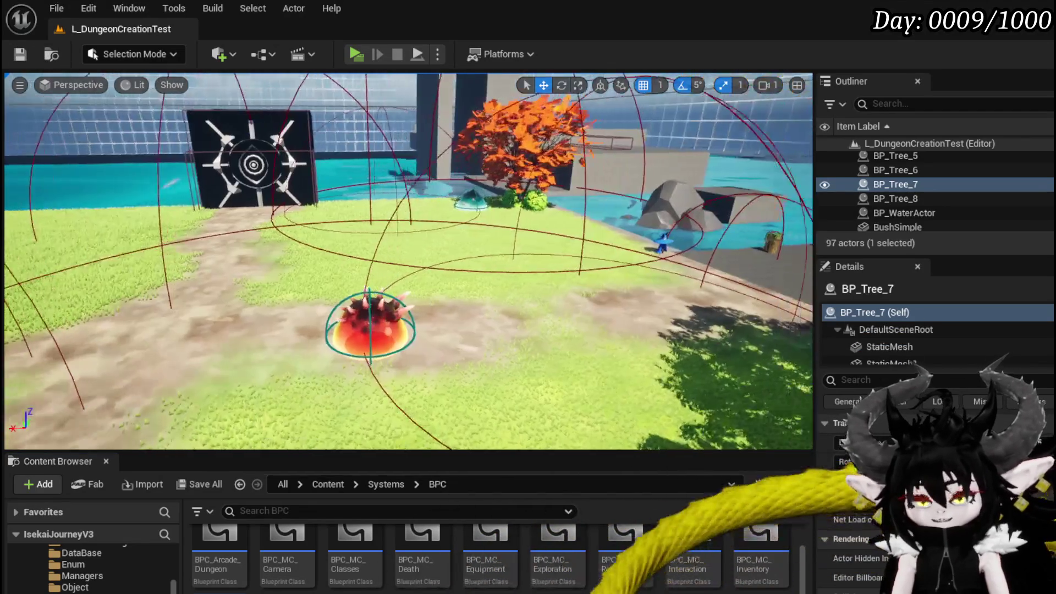